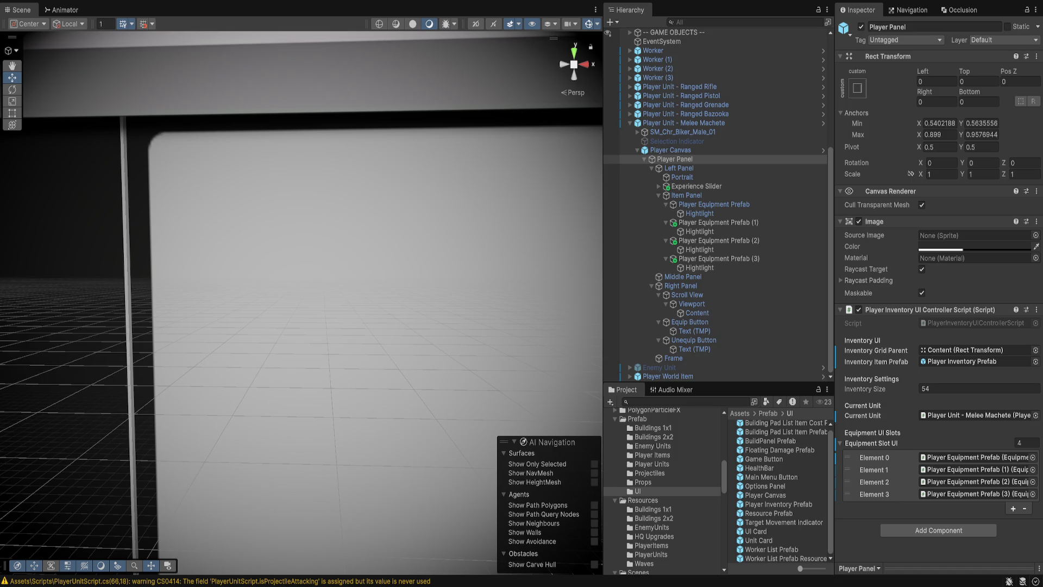
Select Player Panel in the Hierarchy to check its inventory controller script.
click(675, 158)
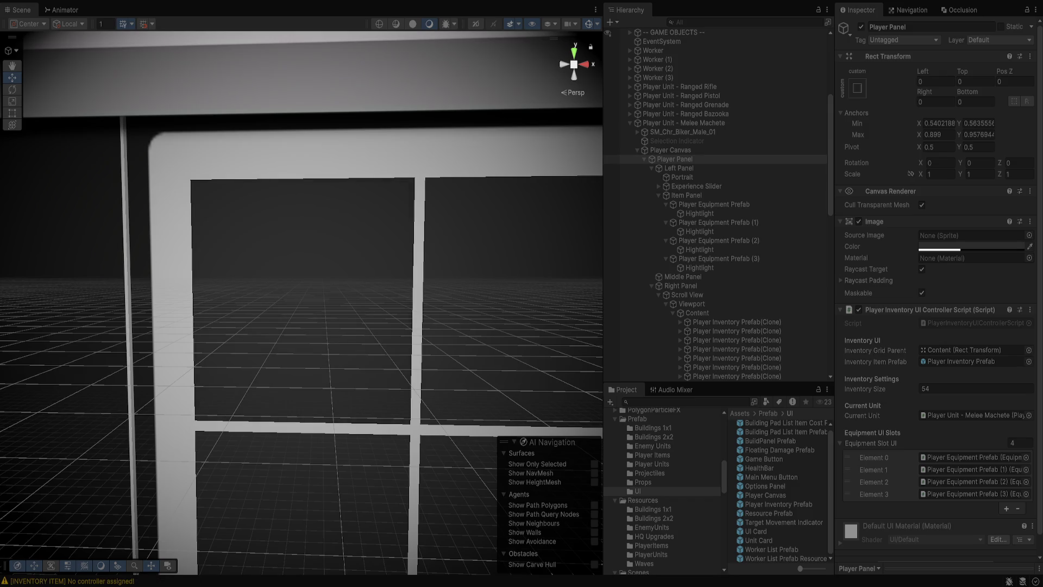
click(168, 271)
key(f)
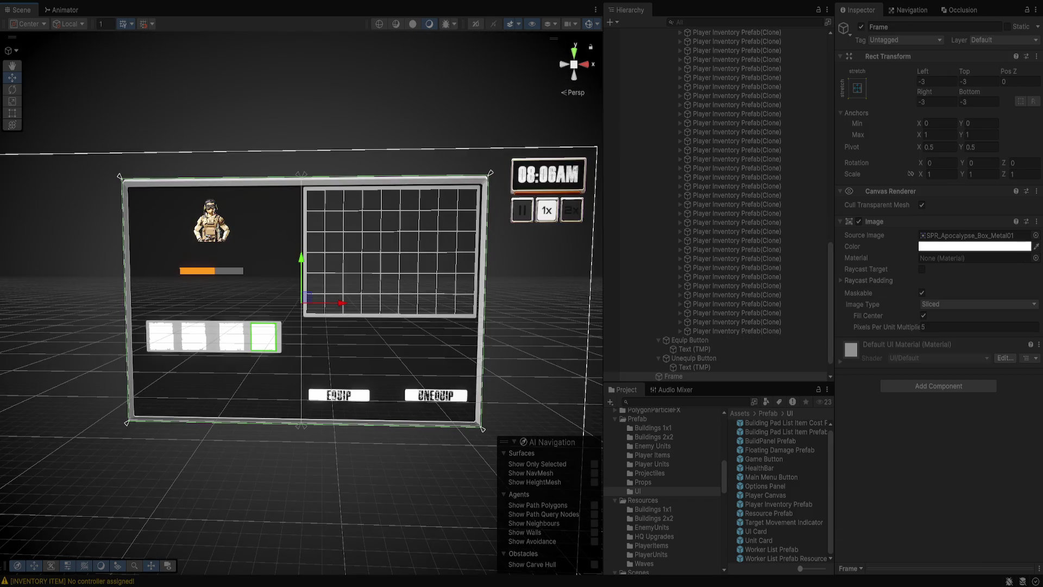
click(315, 200)
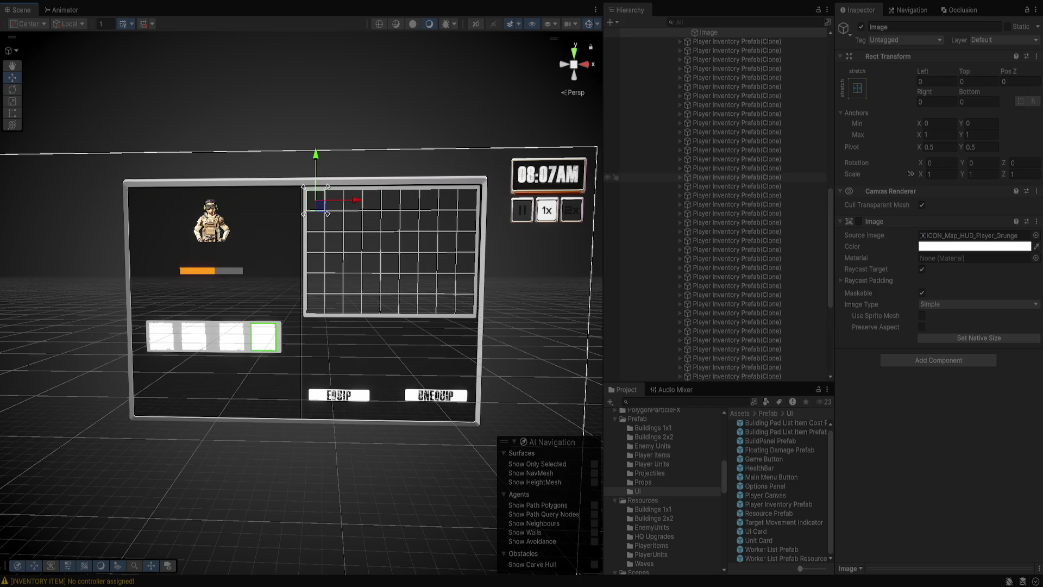
key(f)
scroll(608, 184, up, 4)
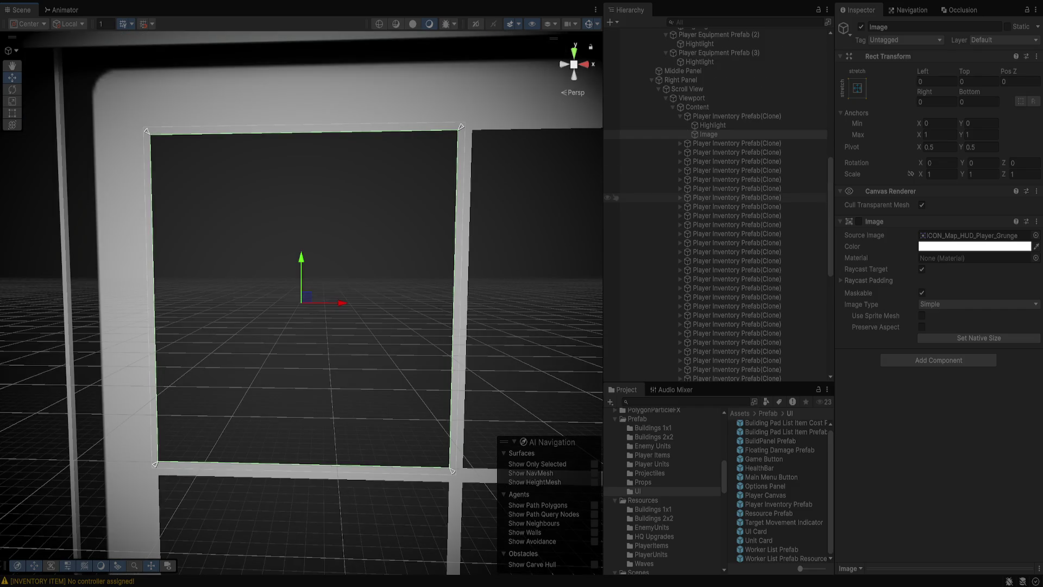
click(712, 125)
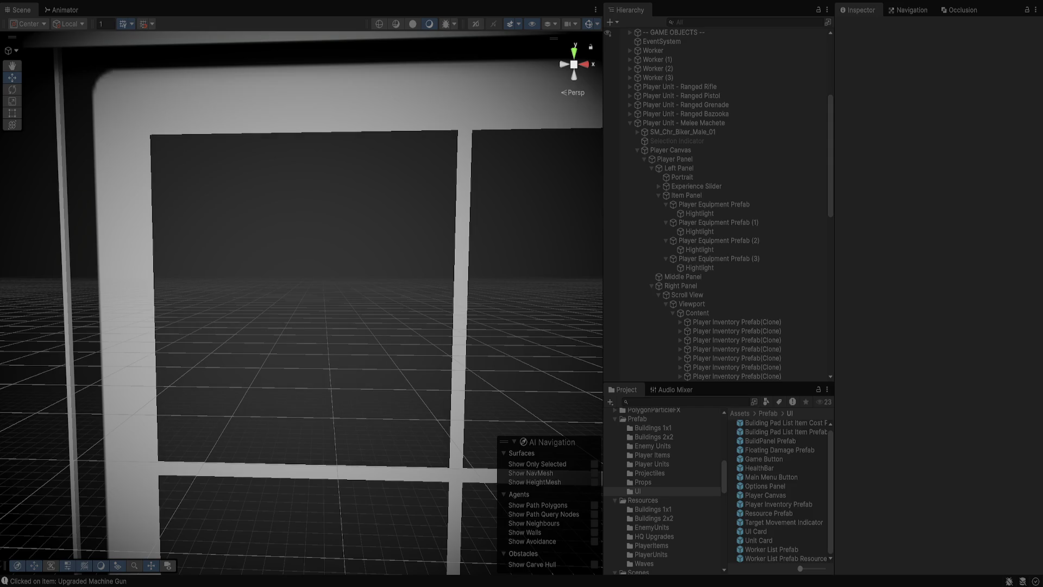
click(737, 322)
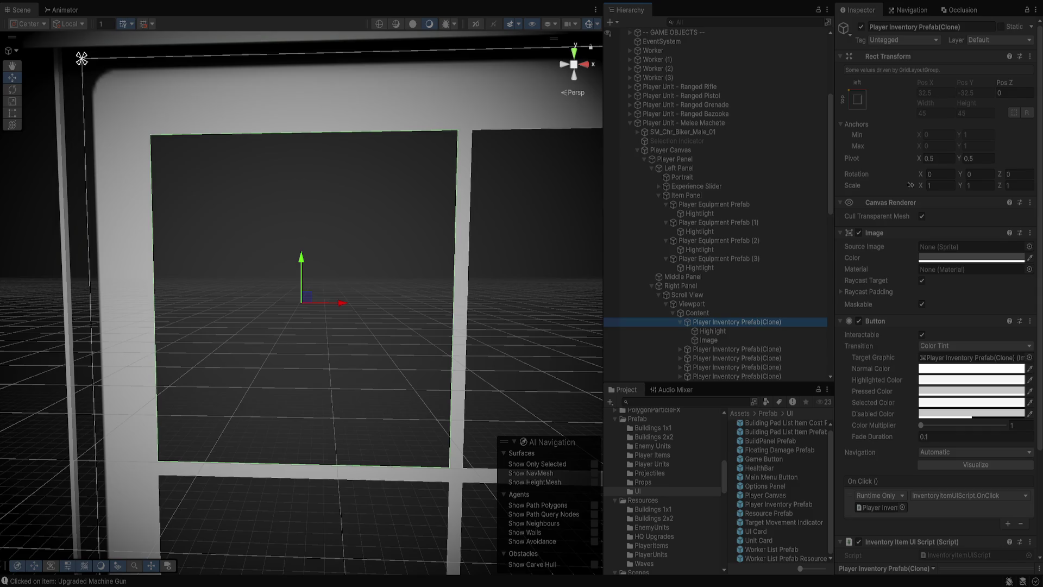
Inspect the slot clone's Highlight and Image children, then review the clone's own components.
click(712, 331)
click(708, 340)
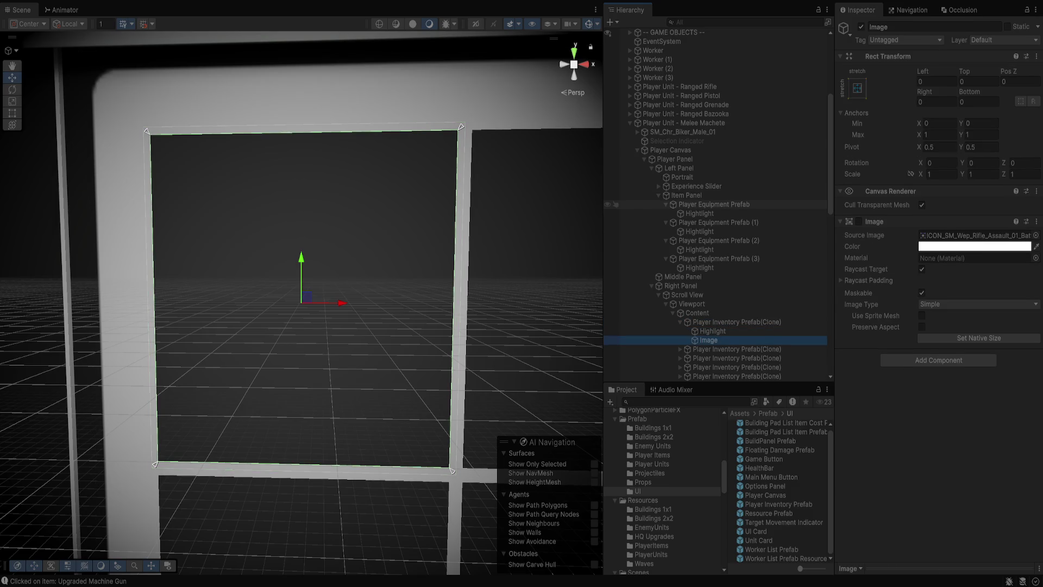
key(Up)
key(Up)
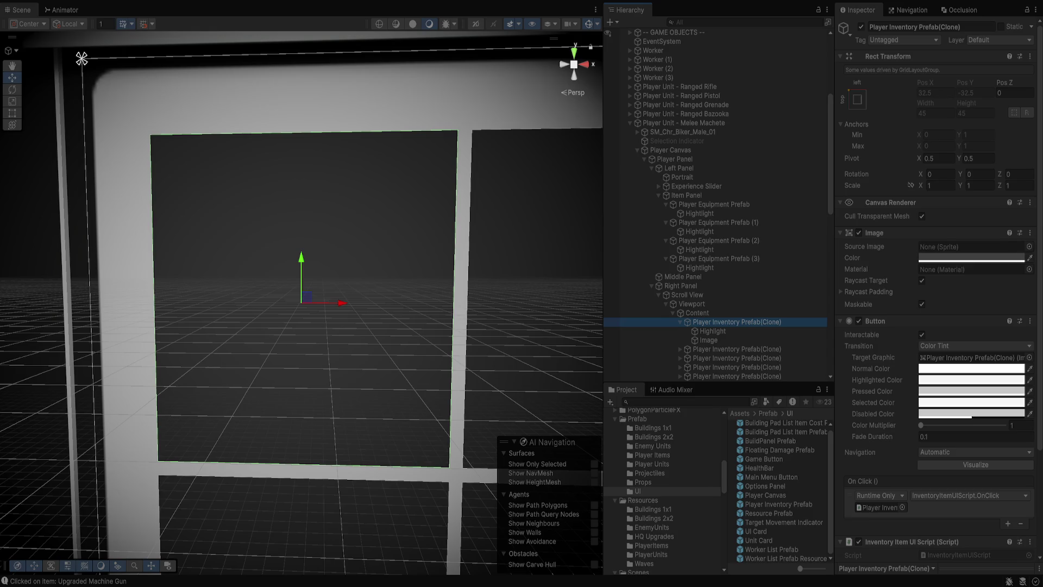
scroll(939, 293, down, 4)
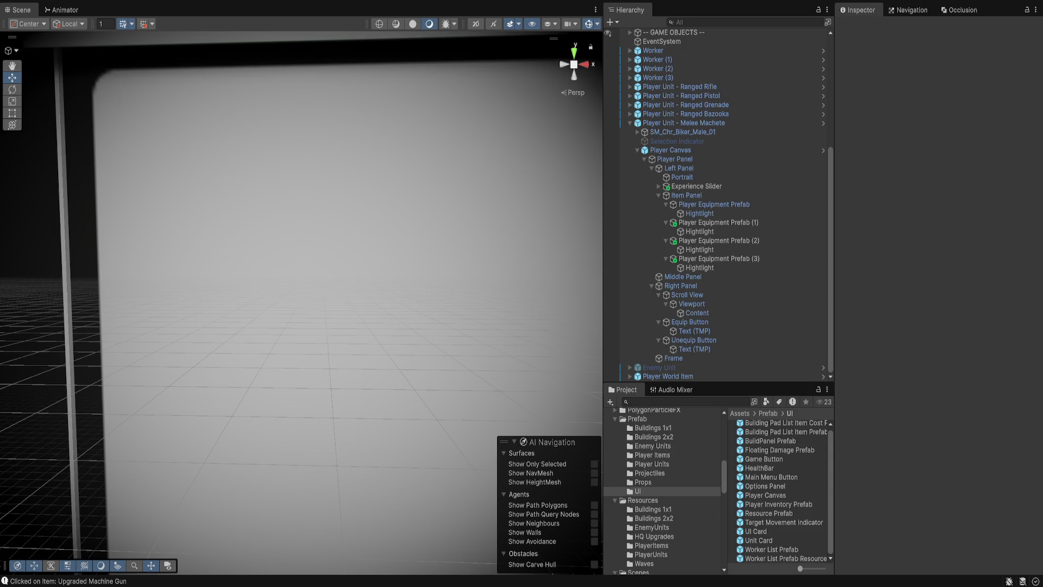
Peek into the Player Inventory Prefab, stop Play mode, and select the prefab asset.
double_click(778, 504)
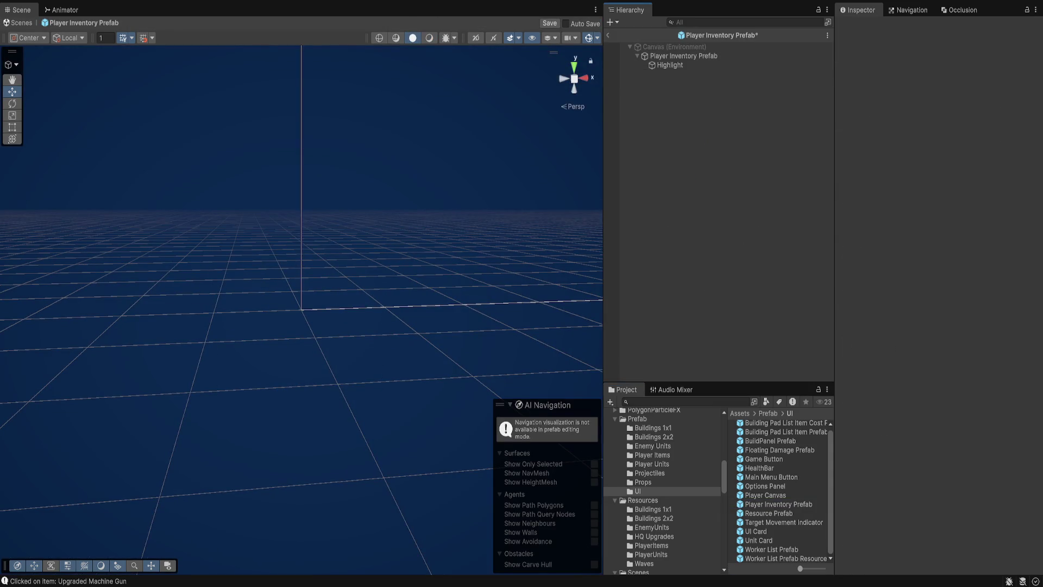
click(607, 35)
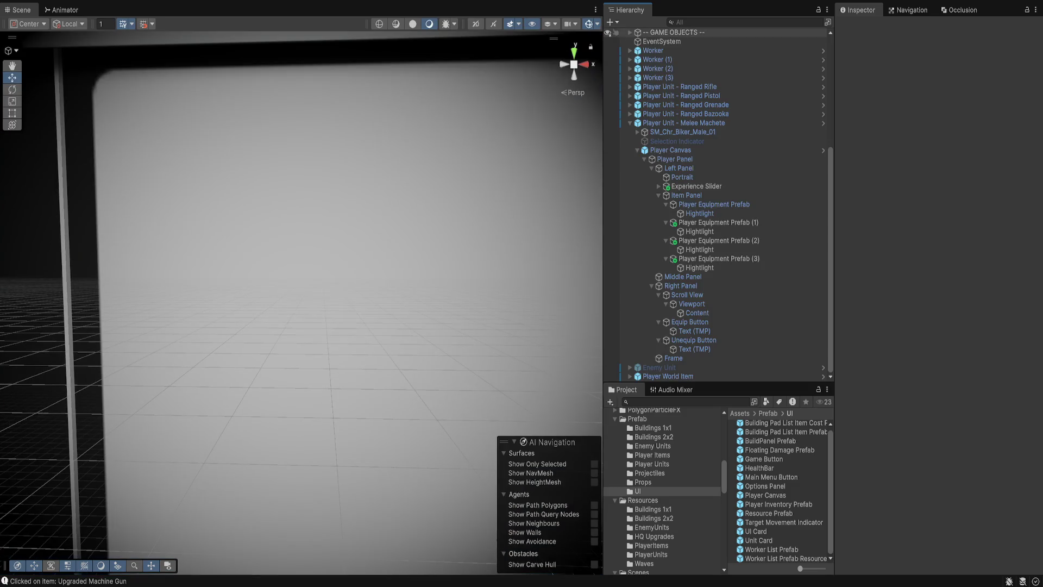
key(ctrl+p)
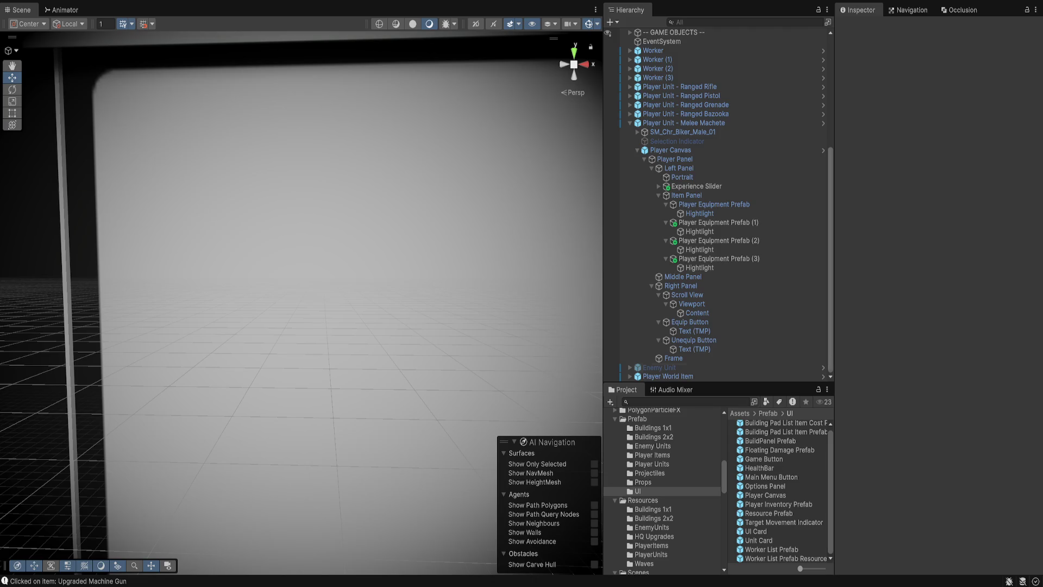
click(779, 504)
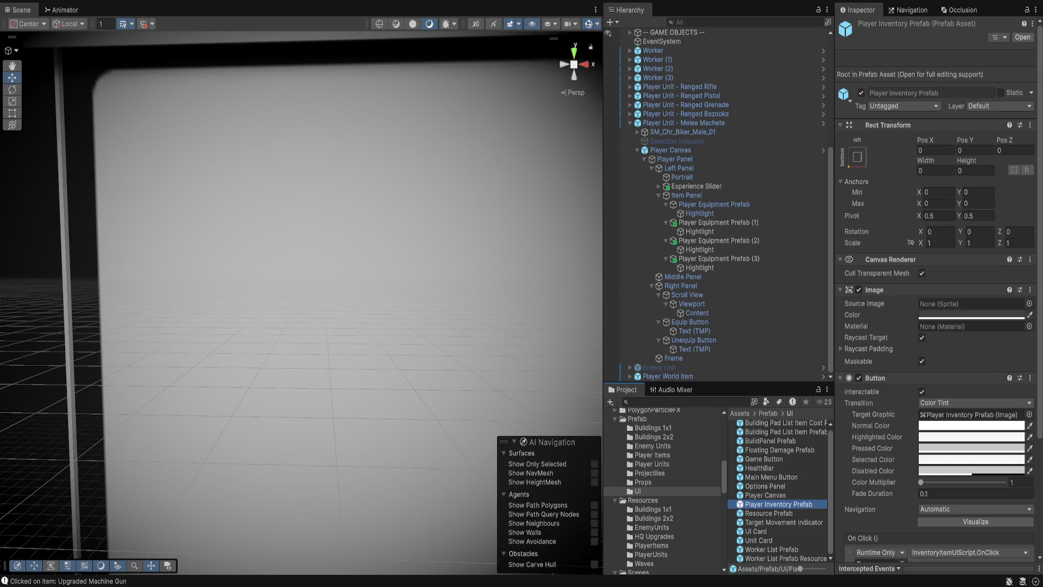
Assign the Player Inventory Prefab's own root Image as its Icon, then reselect the asset.
scroll(934, 298, down, 5)
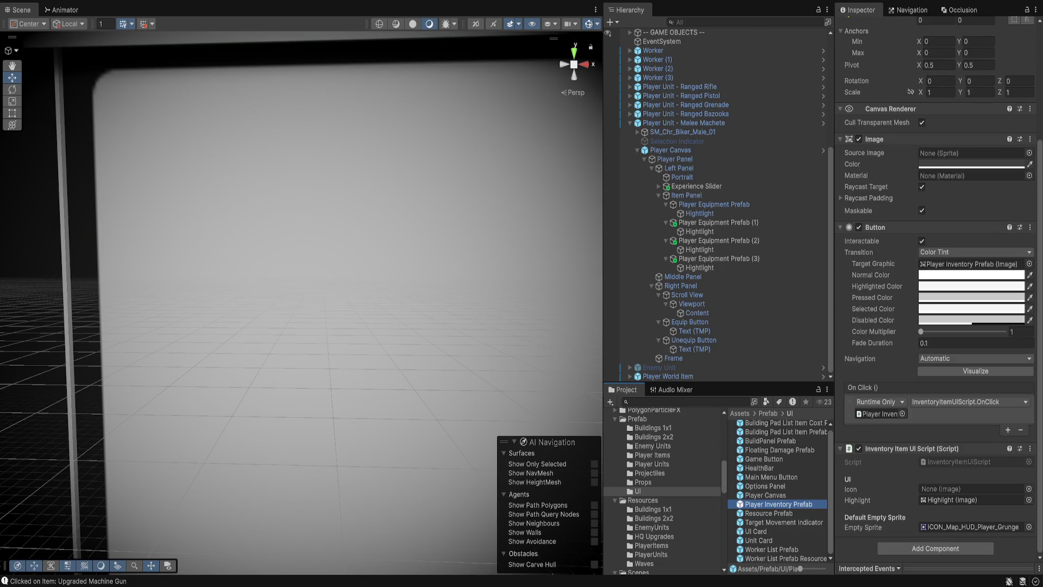
key(Return)
drag(683, 55, 972, 488)
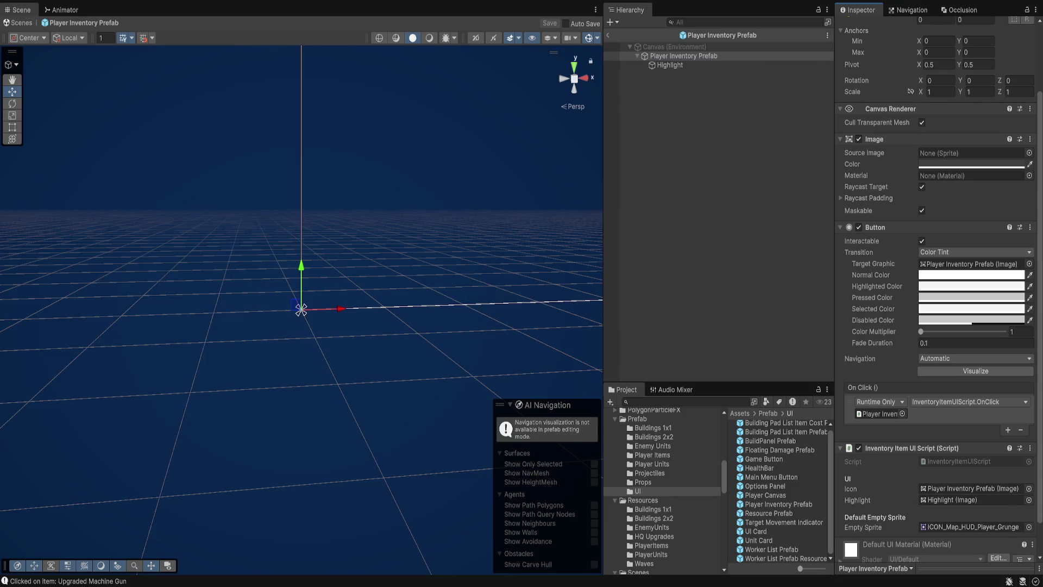
click(608, 35)
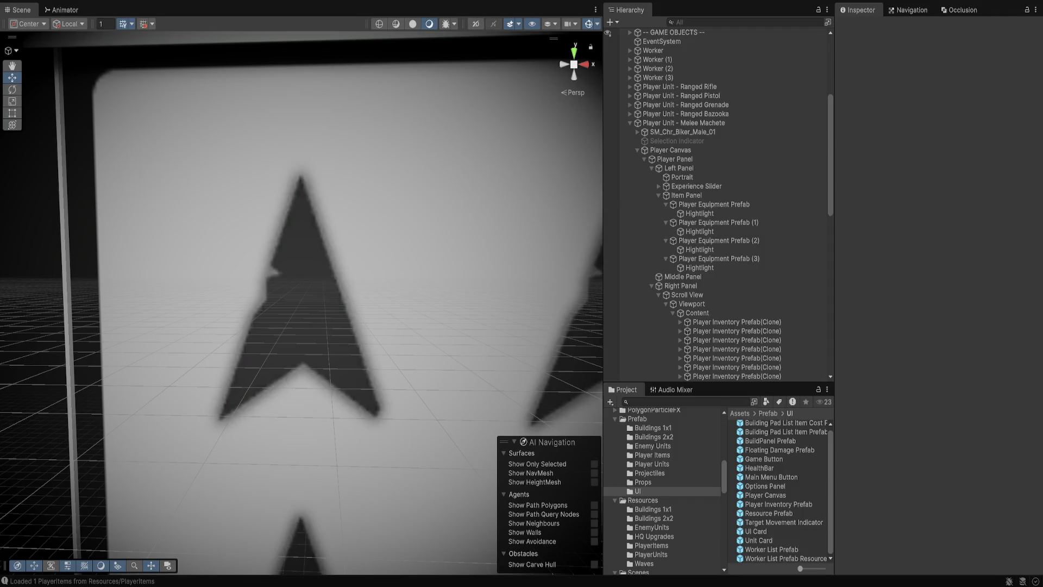
click(779, 504)
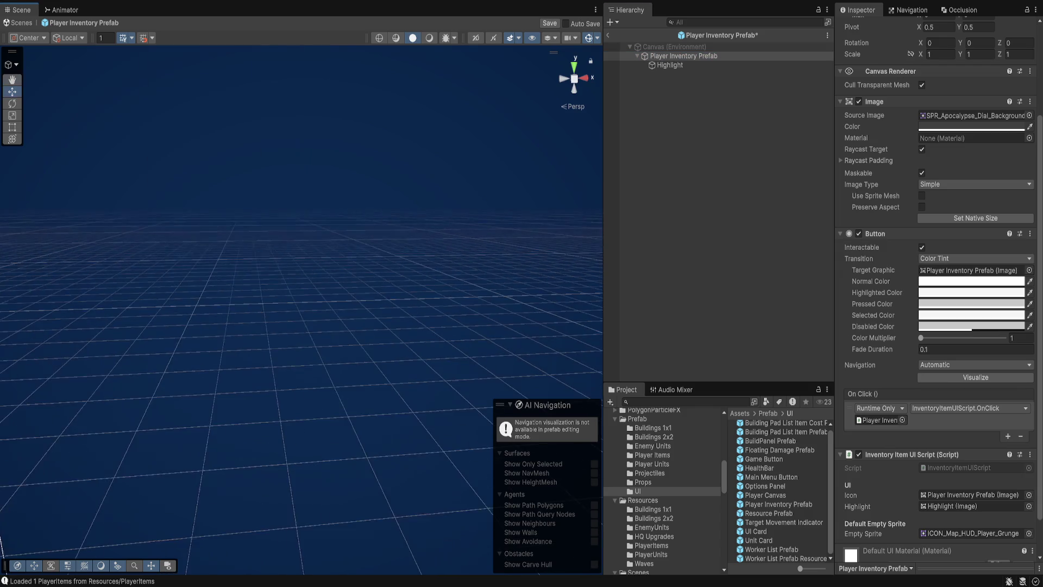
Set the slot prefab's Rect Transform Width and Height to 32.
scroll(934, 326, up, 3)
click(935, 102)
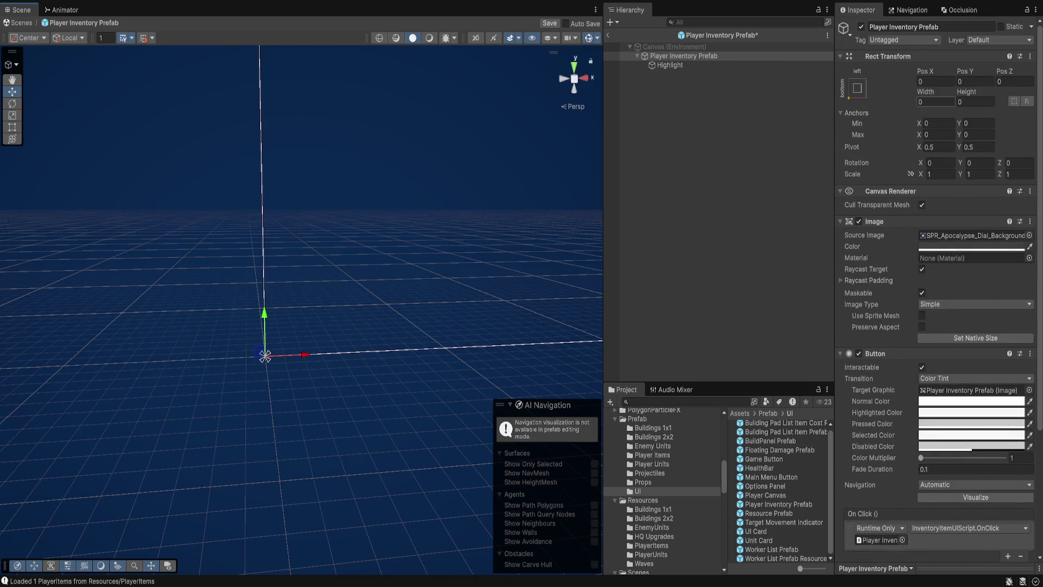
text(32)
key(Tab)
text(32)
key(Return)
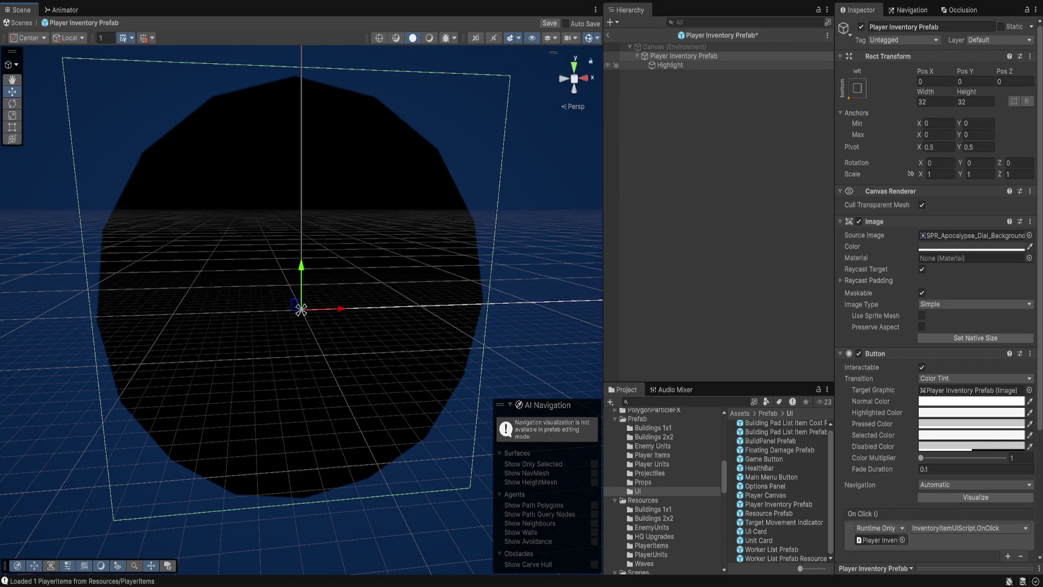
Switch the slot's Source Image to the MilitaryCombat gradient sprite and exit prefab editing.
click(669, 64)
click(301, 308)
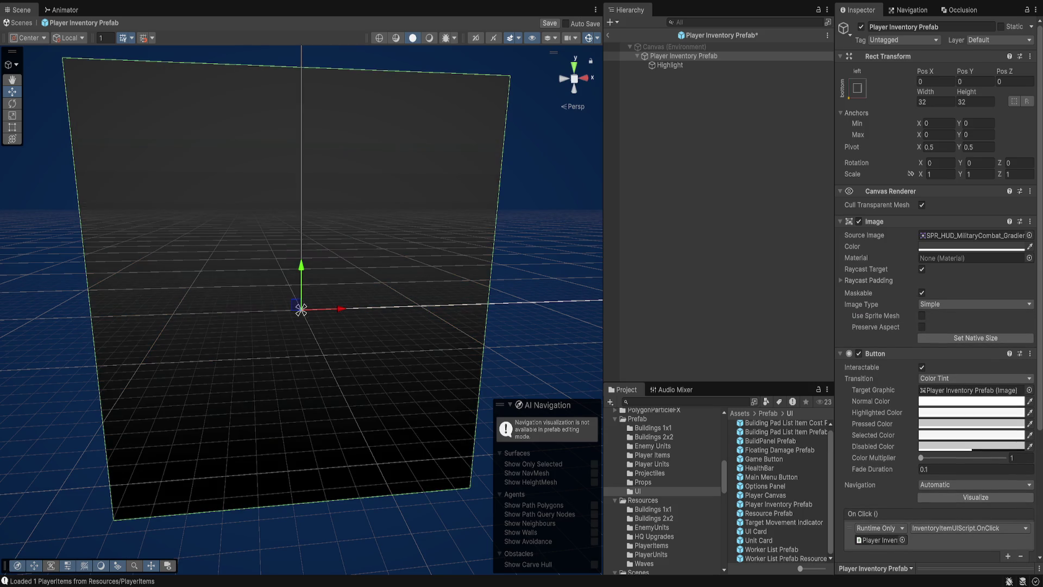
click(972, 235)
scroll(939, 302, down, 5)
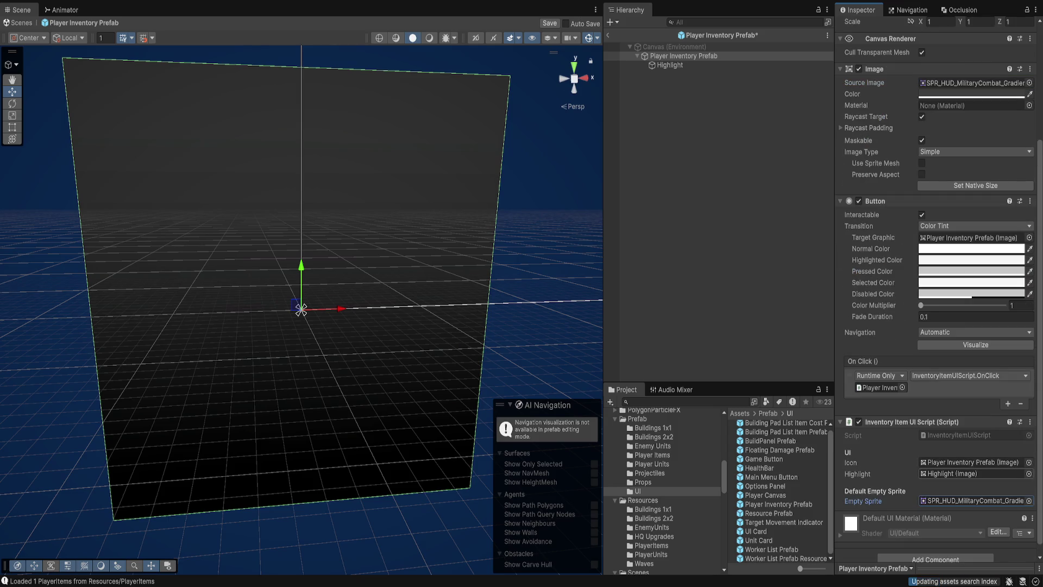
click(608, 35)
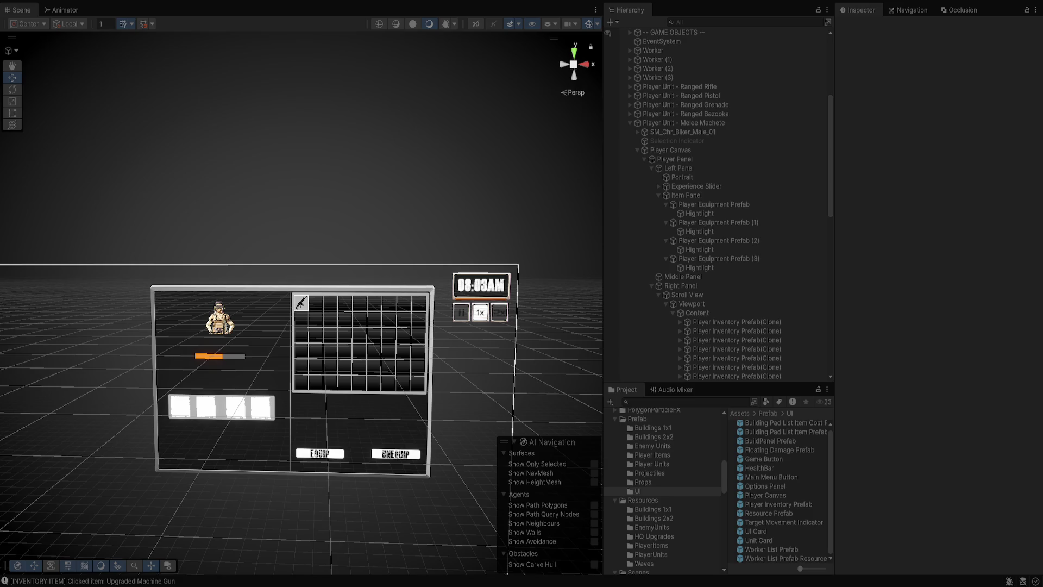
Equip the gun into the first equipment slot, stop the game, and select Player Canvas.
click(180, 407)
click(319, 453)
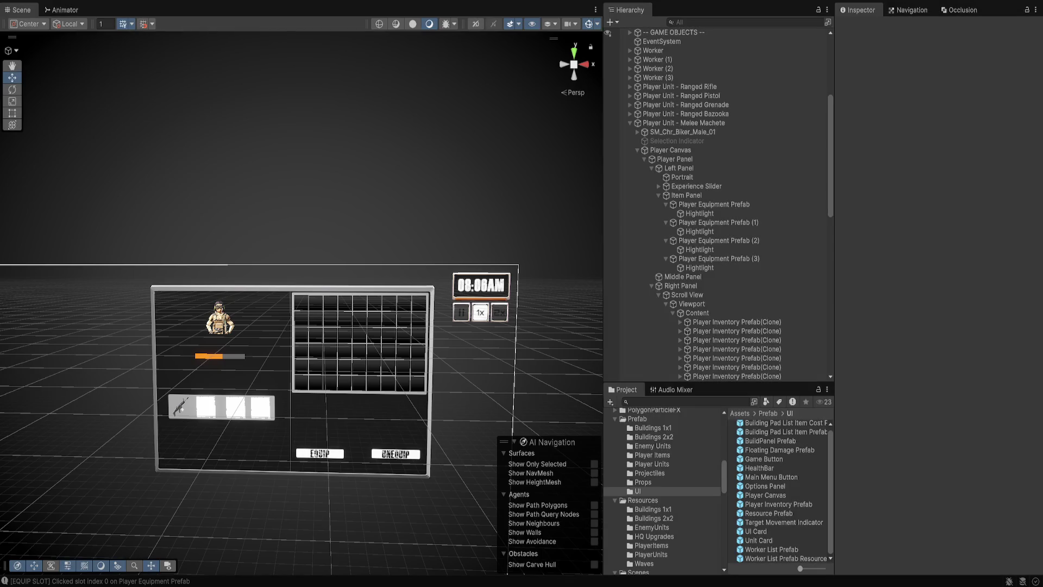
key(ctrl+p)
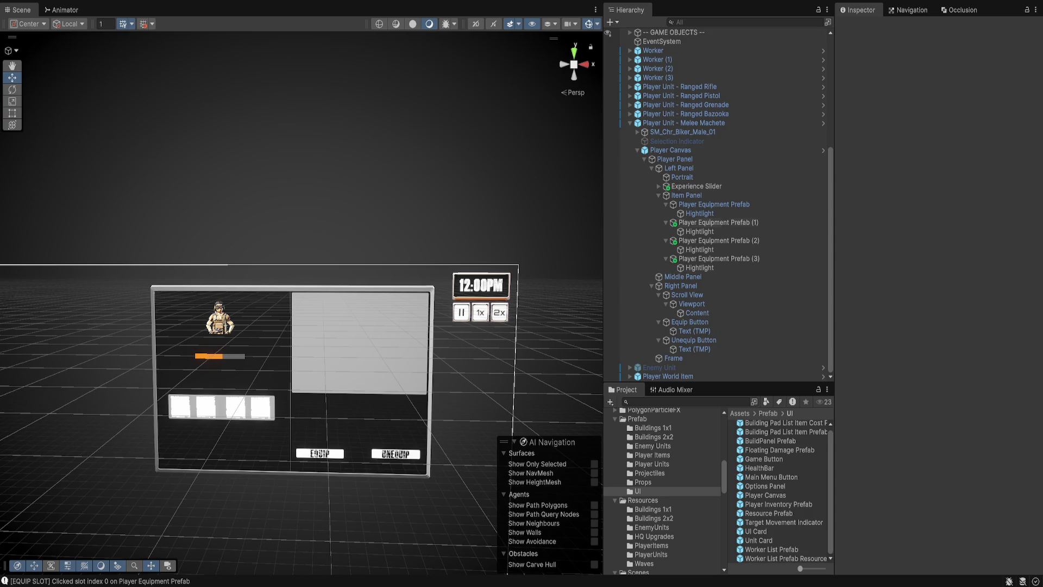
click(670, 150)
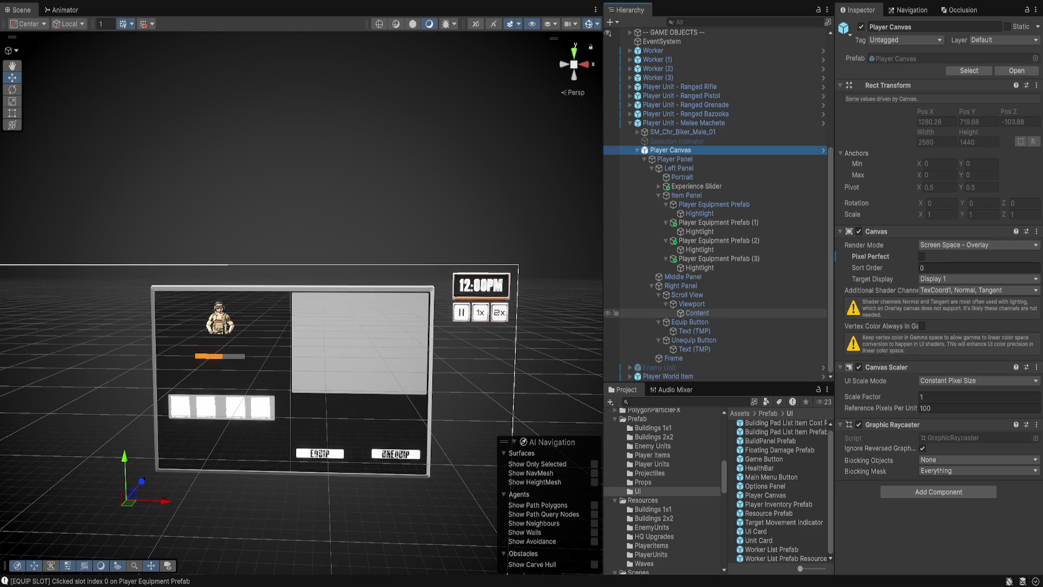
Delete the Player Canvas prefab asset and inspect Player Equipment Prefab (2).
click(765, 495)
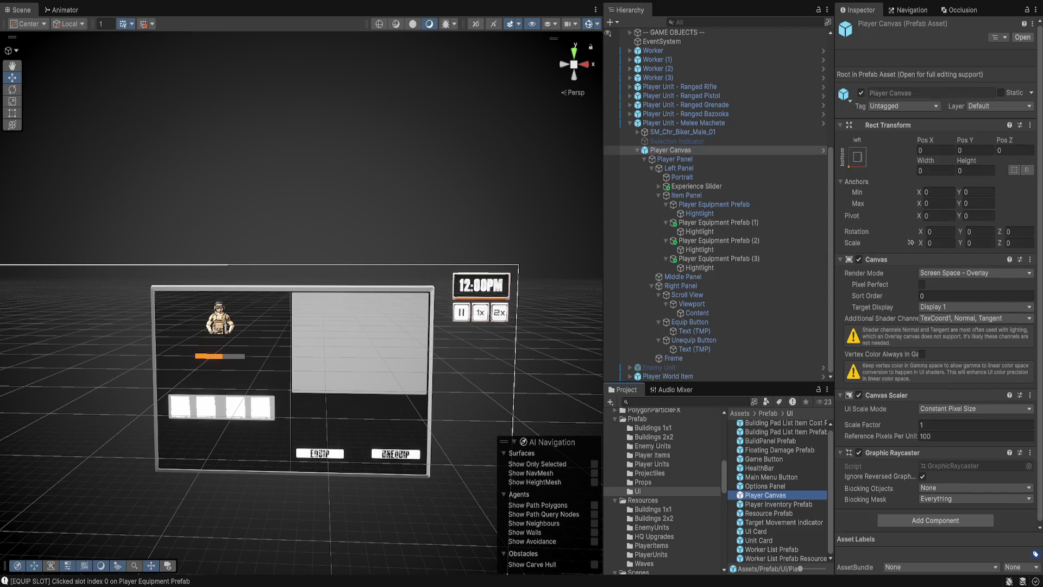
key(Delete)
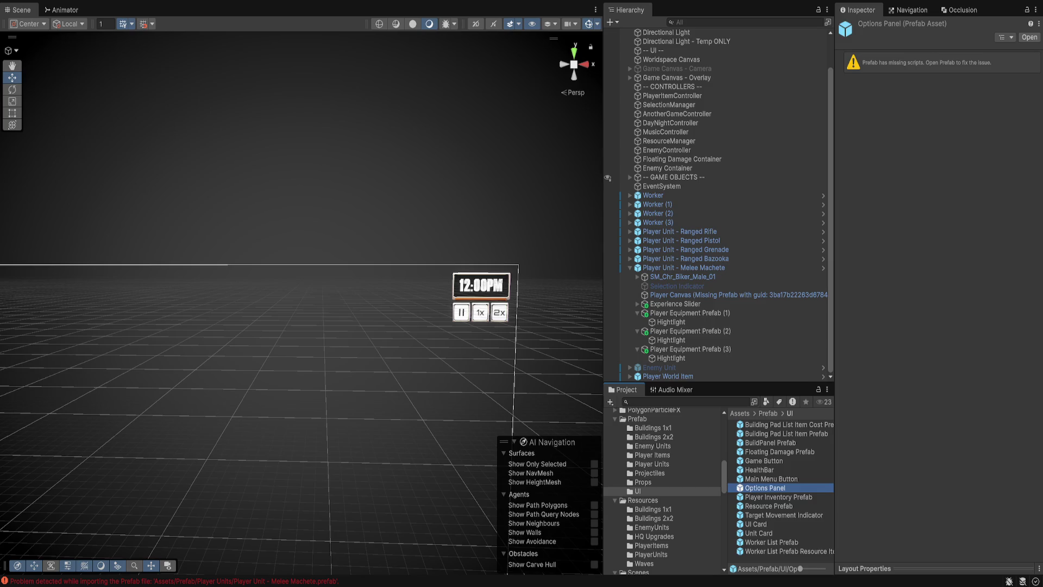
click(690, 331)
click(706, 294)
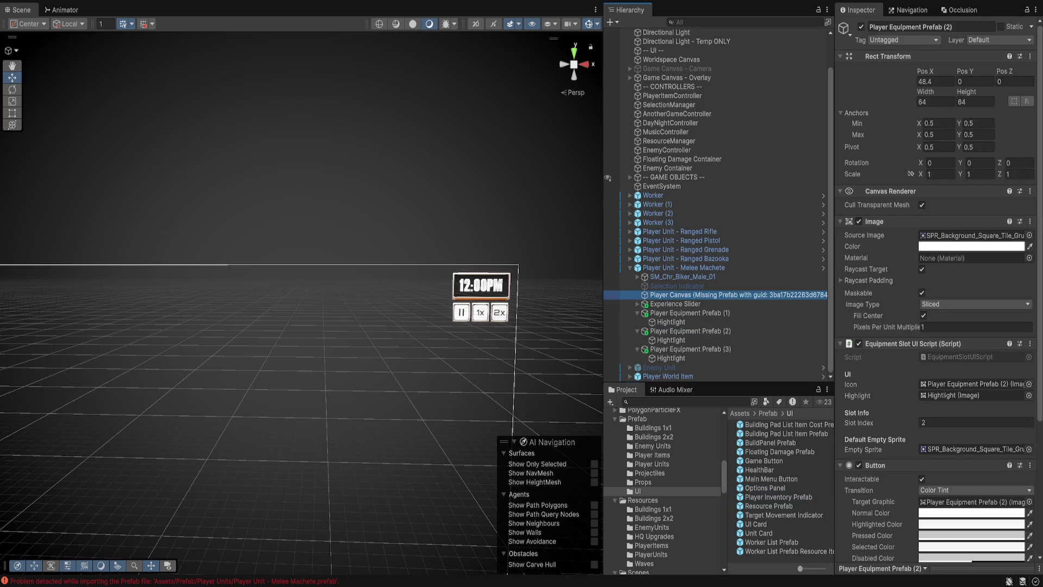
click(690, 331)
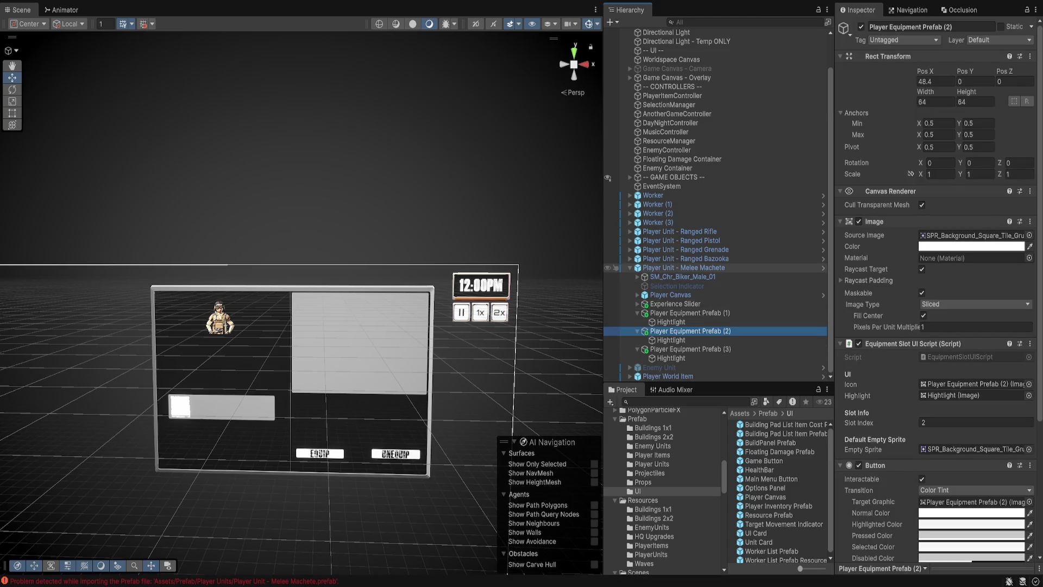
Select Player Canvas, widen the Hierarchy, and open it in Prefab Mode.
click(671, 294)
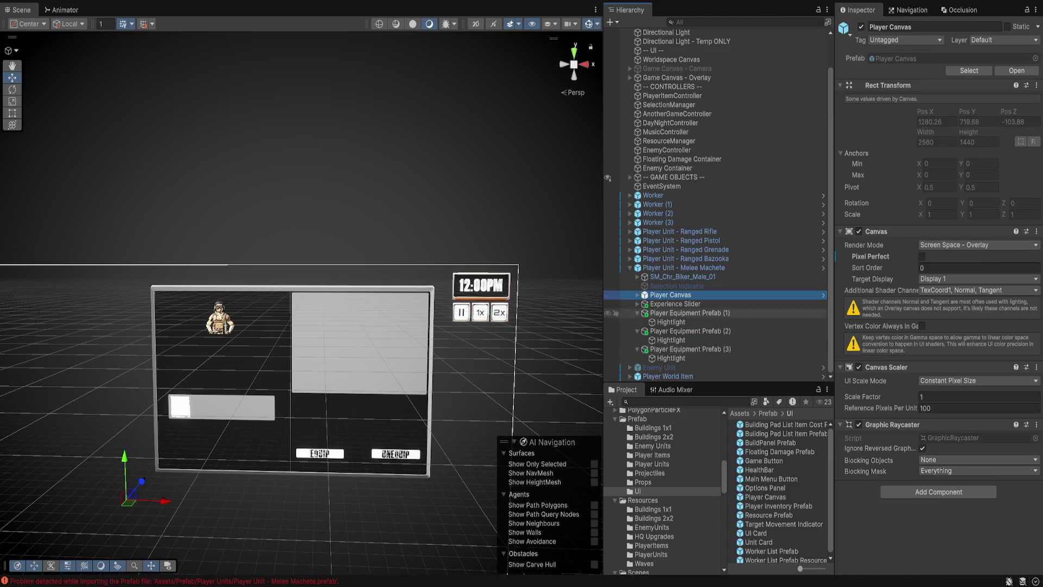
drag(835, 331, 903, 331)
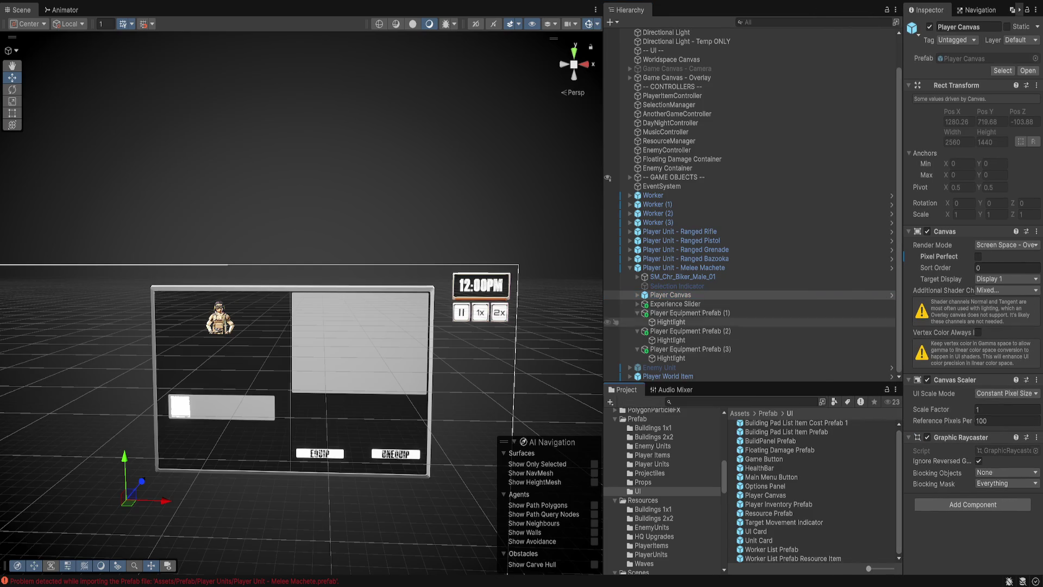
click(760, 294)
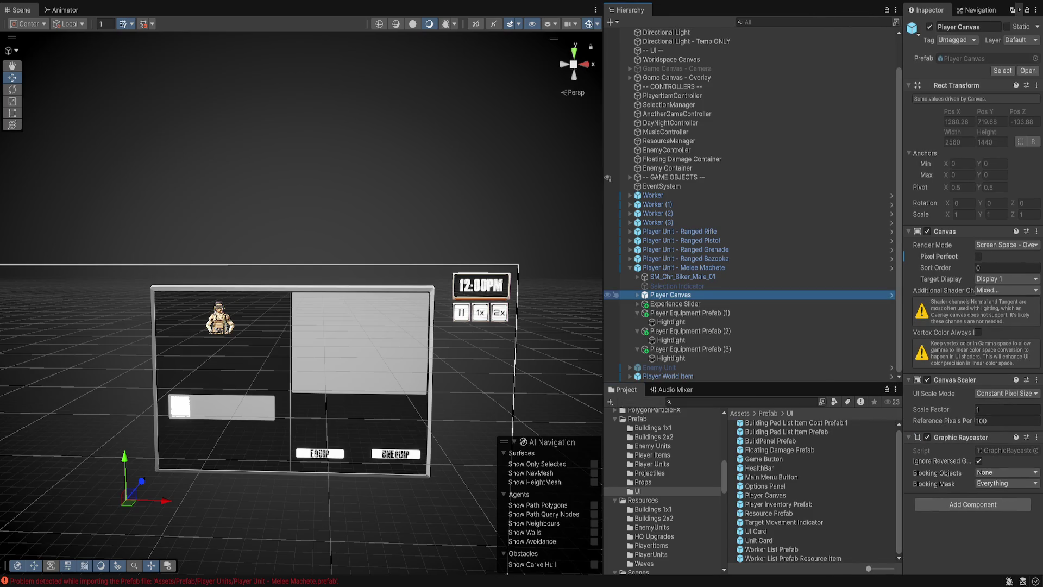
click(892, 294)
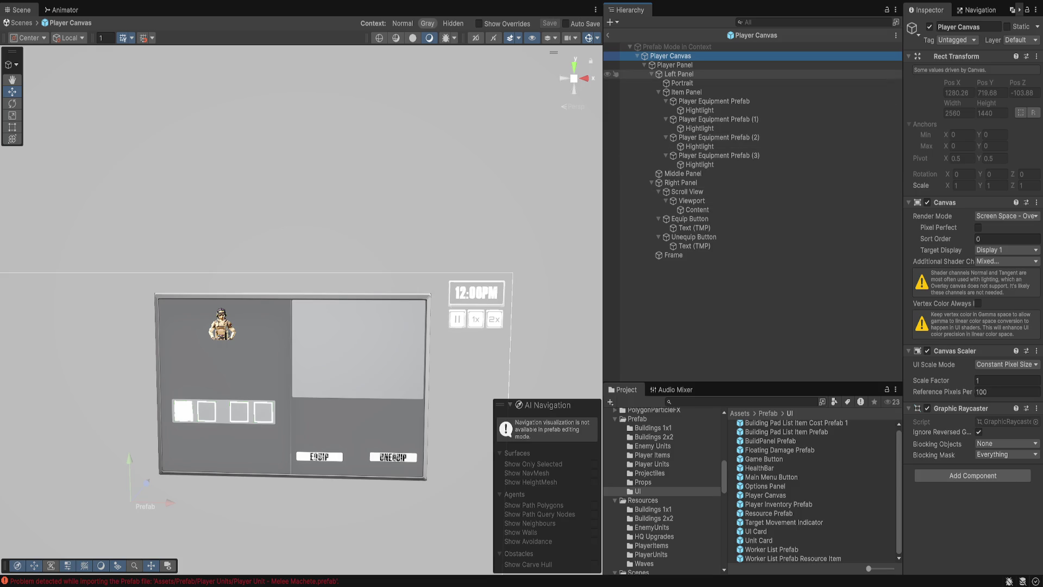
Assign Player Inventory Prefab and Content to the Player Panel controller's item prefab and grid parent.
drag(902, 218, 853, 218)
click(674, 64)
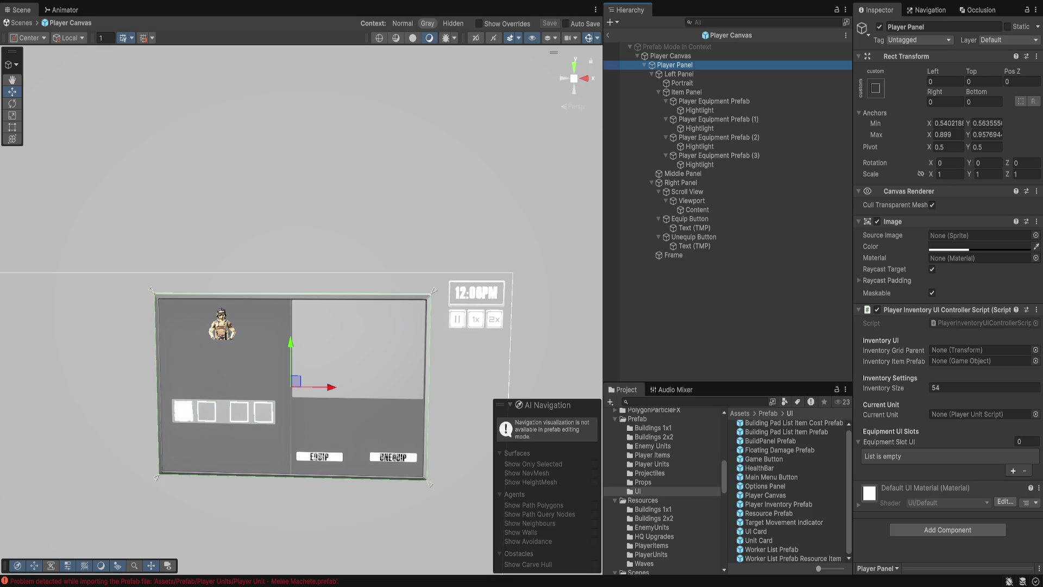
drag(777, 504, 981, 360)
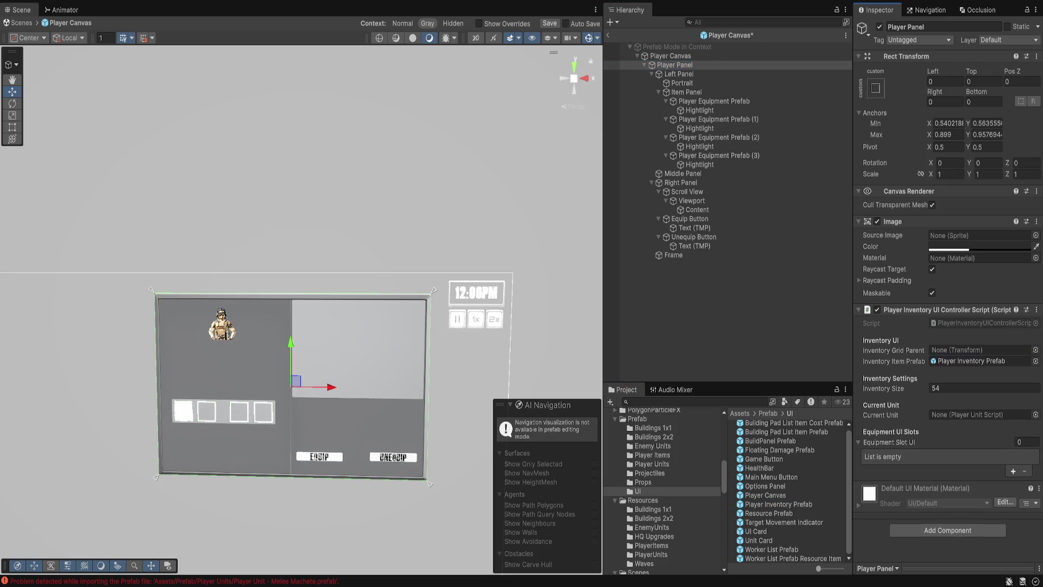
mouse_move(697, 210)
mouse_down()
mouse_move(978, 361)
mouse_move(978, 350)
mouse_up()
Fill Equipment Slot UI with all four equipment slots, save the prefab, and exit.
click(686, 92)
click(714, 101)
ctrl+click(718, 119)
ctrl+click(718, 137)
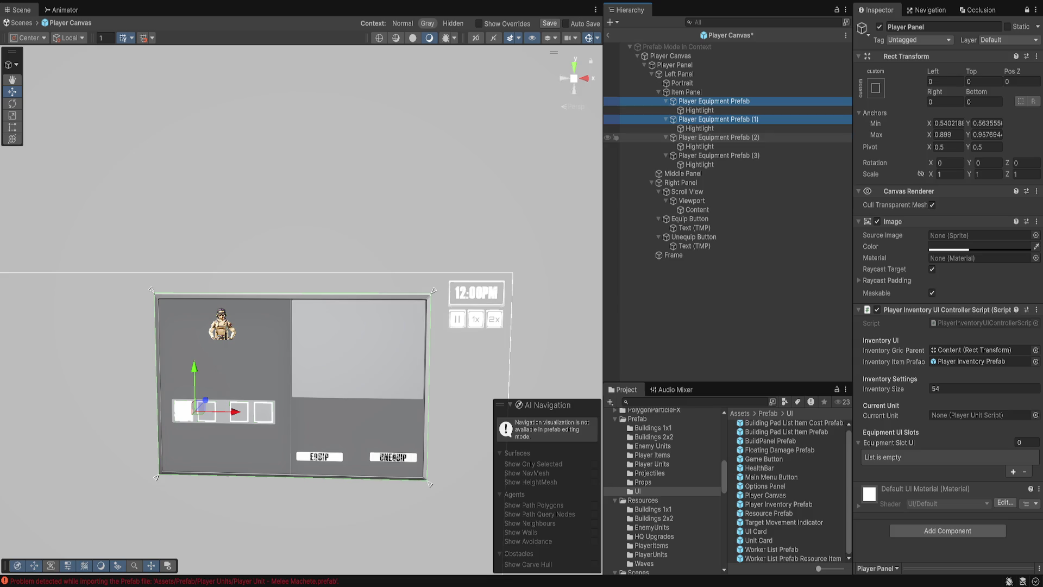
ctrl+click(718, 156)
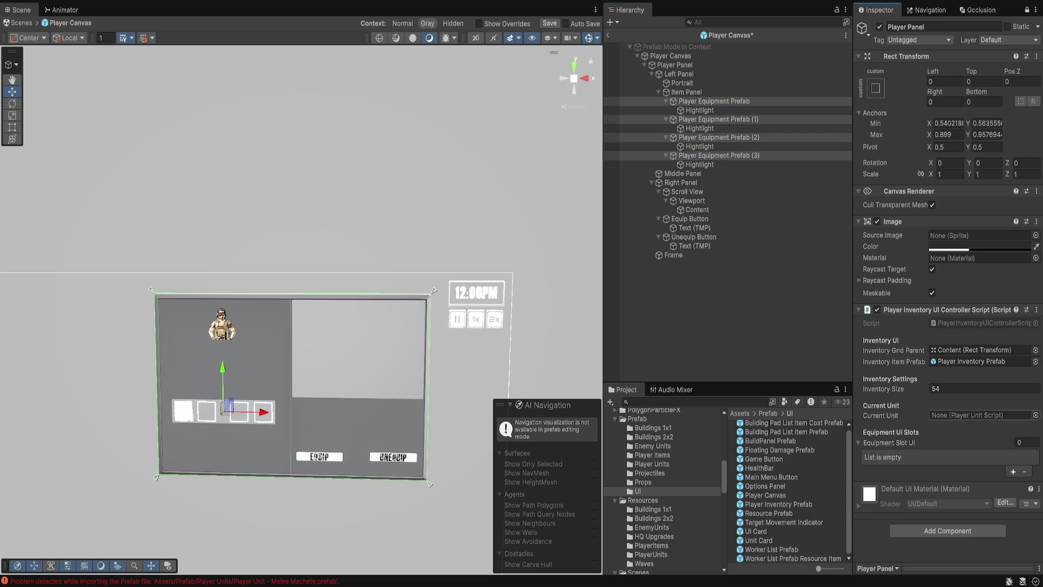
drag(901, 451, 891, 442)
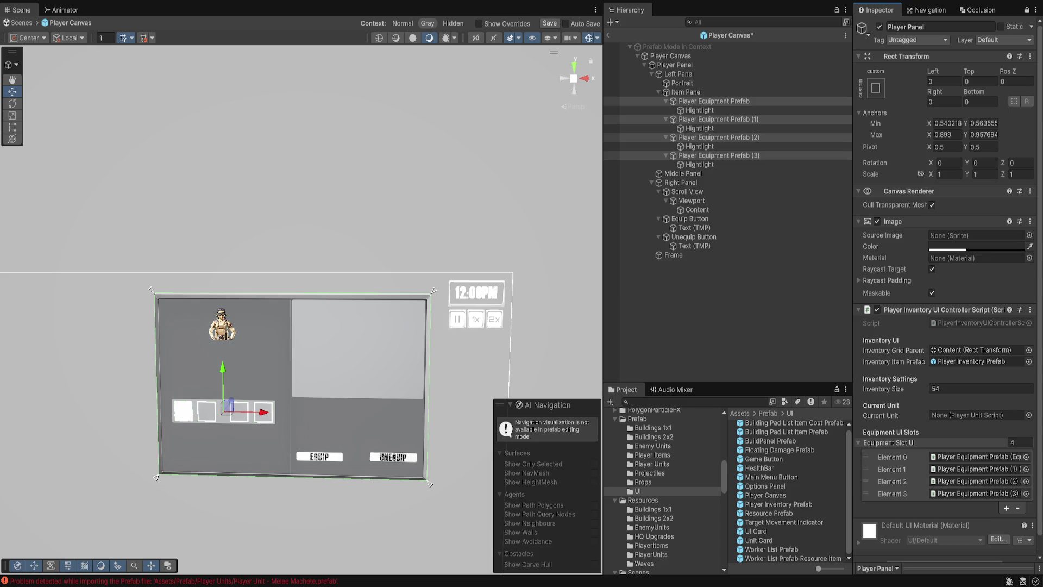
key(ctrl+s)
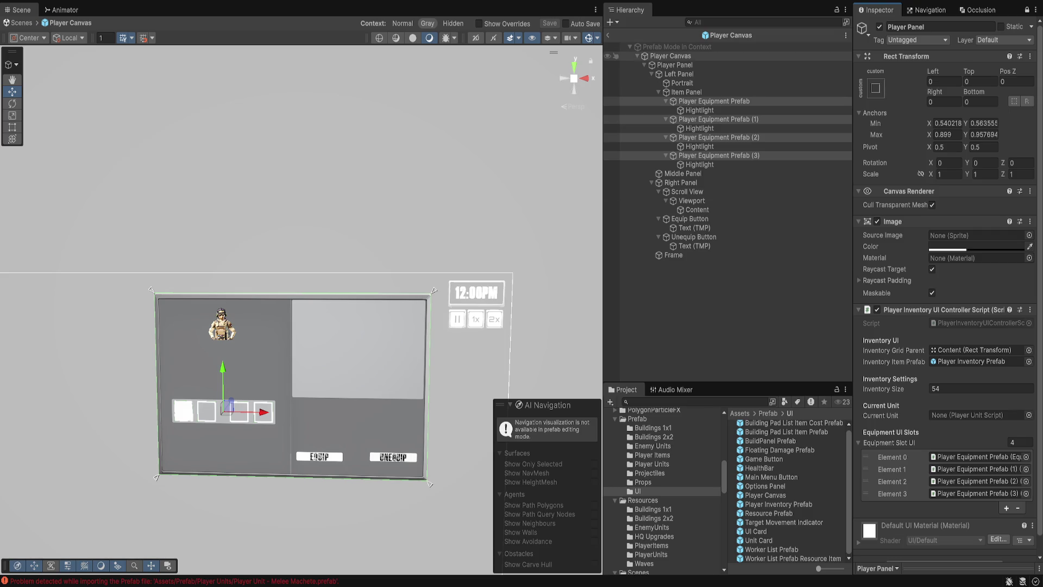
click(608, 35)
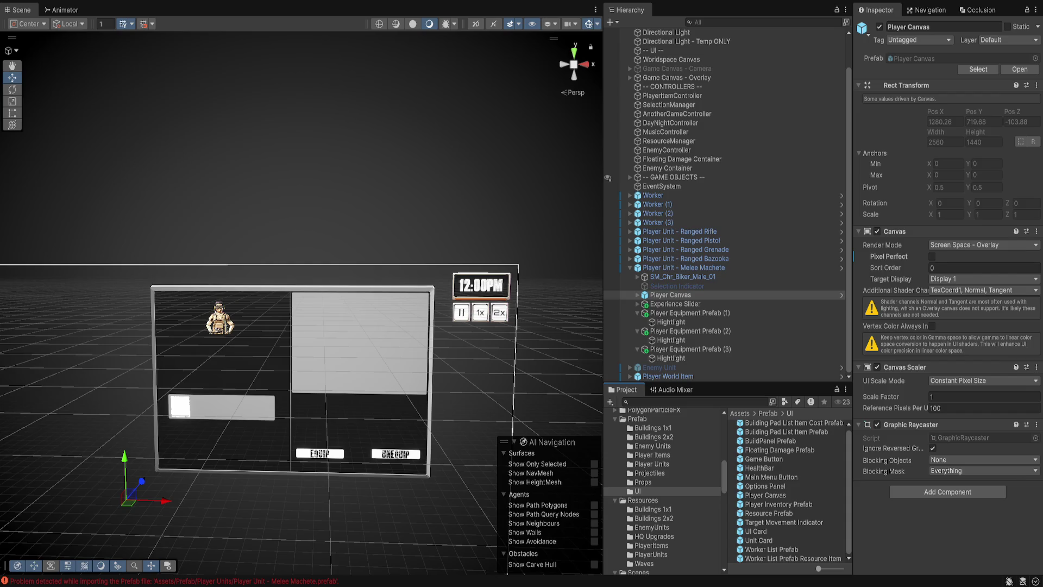
key(alt+Tab)
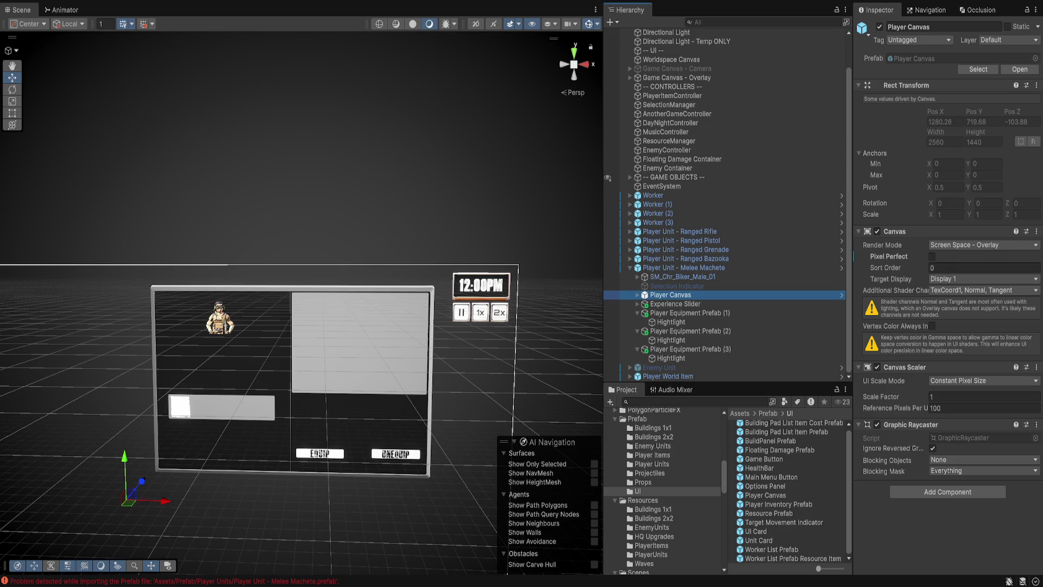
Expand the unit's Player Panel through Right Panel, Scroll View and Viewport to reach Content.
click(683, 268)
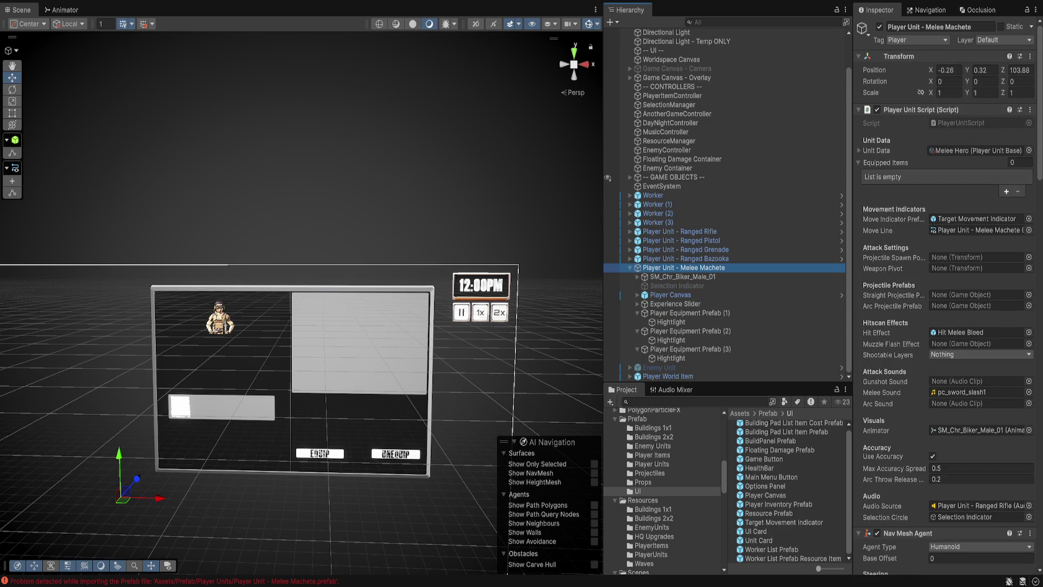
click(670, 295)
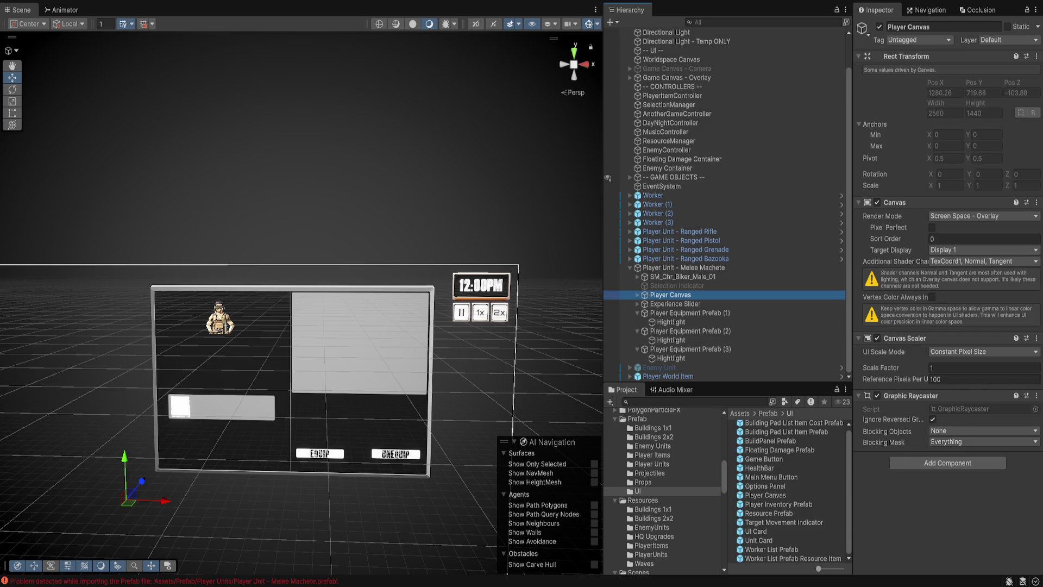
click(765, 495)
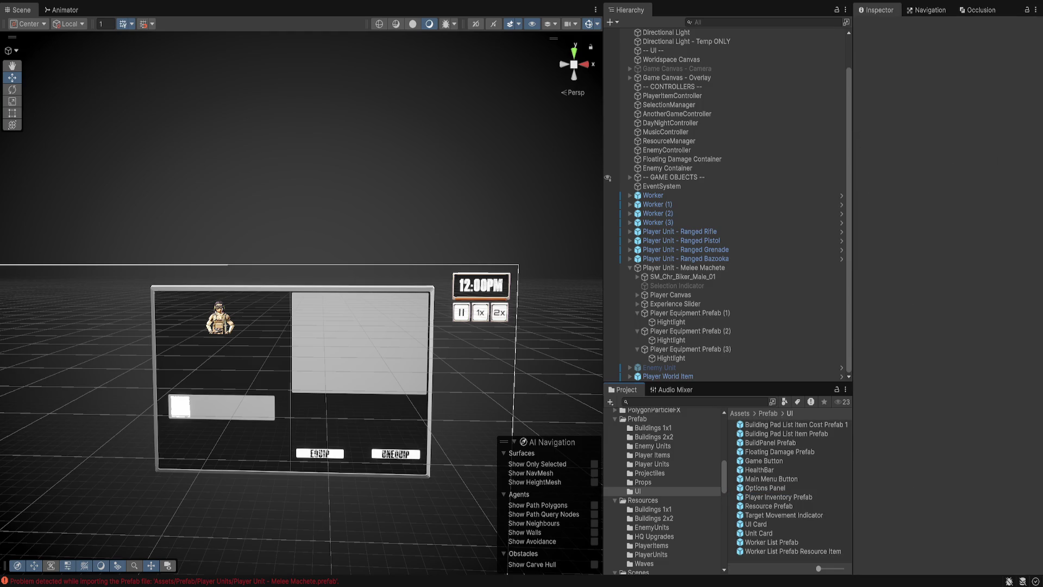
click(293, 381)
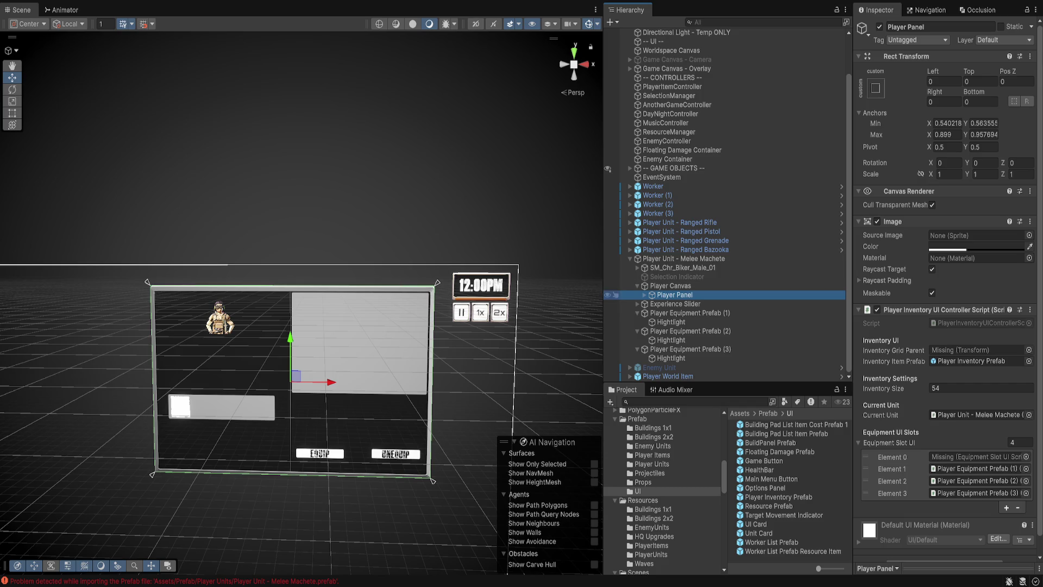
click(644, 294)
click(680, 322)
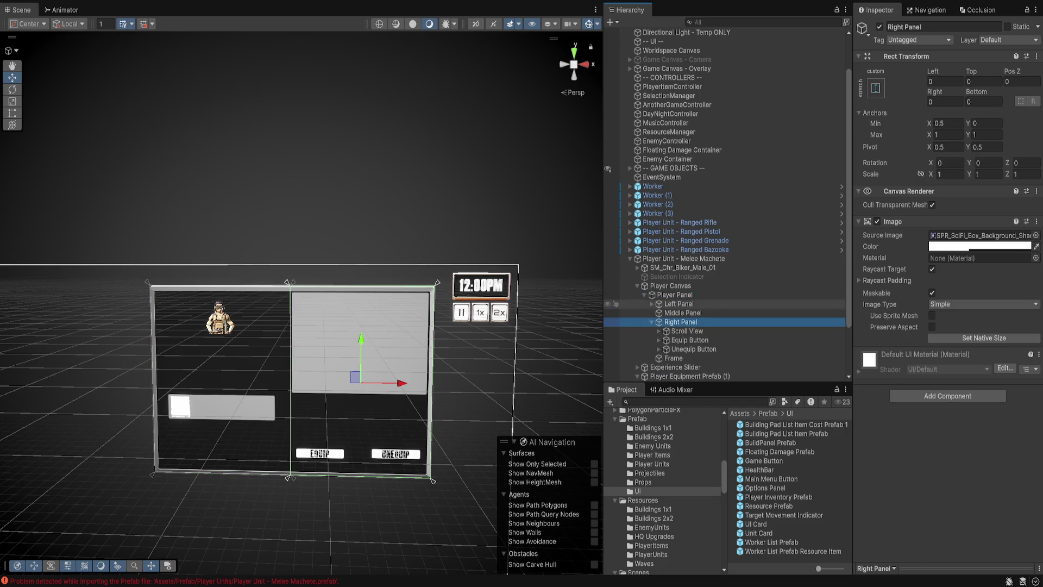
key(Right)
scroll(679, 304, down, 2)
click(687, 267)
click(659, 267)
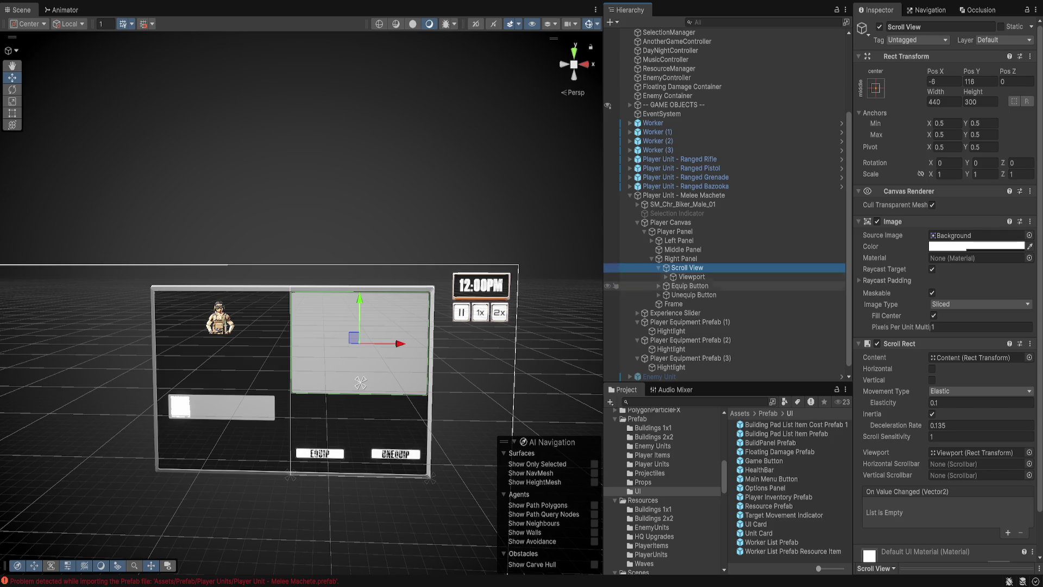
click(691, 277)
click(697, 286)
Set the Player Panel's Inventory Grid Parent to Content, then expand Left Panel's Item Panel.
click(674, 231)
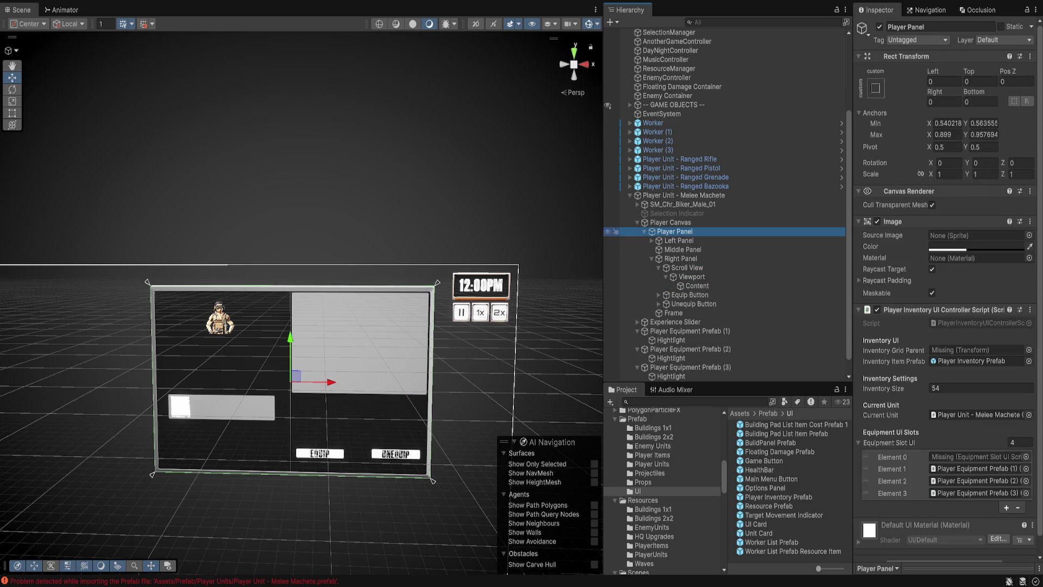
click(670, 223)
click(674, 231)
mouse_move(697, 285)
mouse_down()
mouse_move(760, 340)
mouse_move(972, 350)
mouse_up()
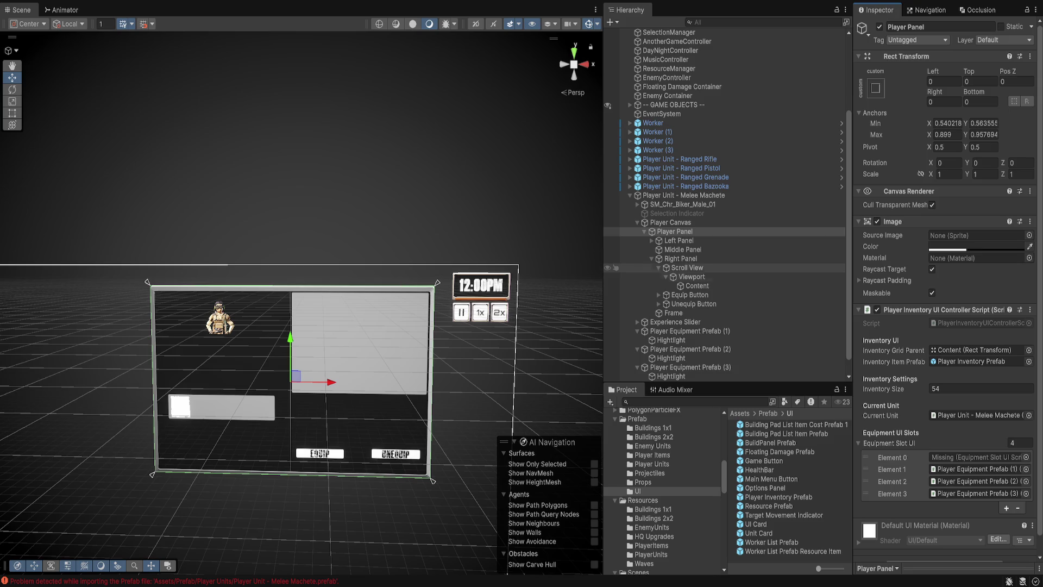
click(652, 240)
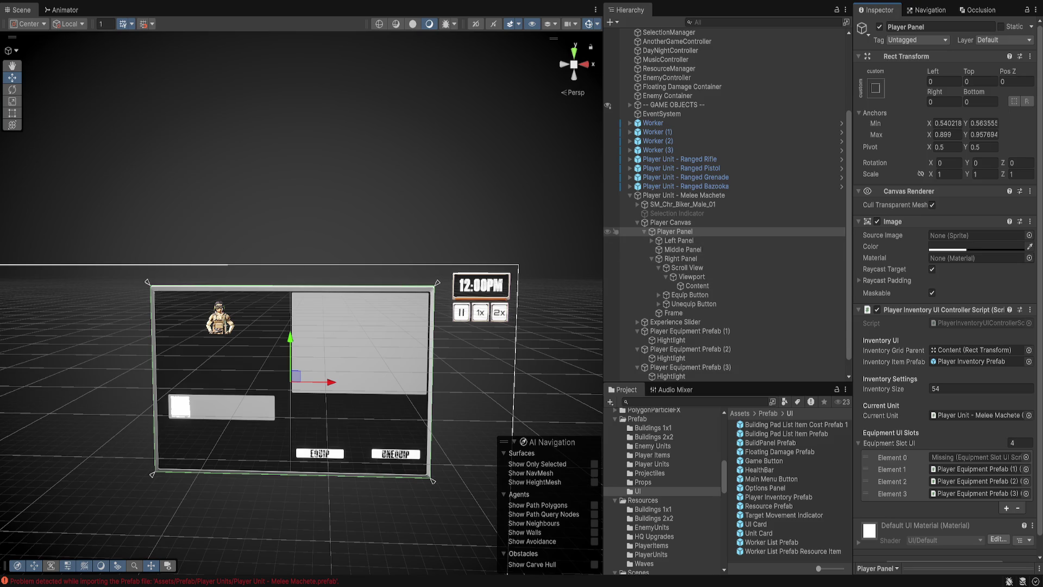
click(679, 240)
click(658, 259)
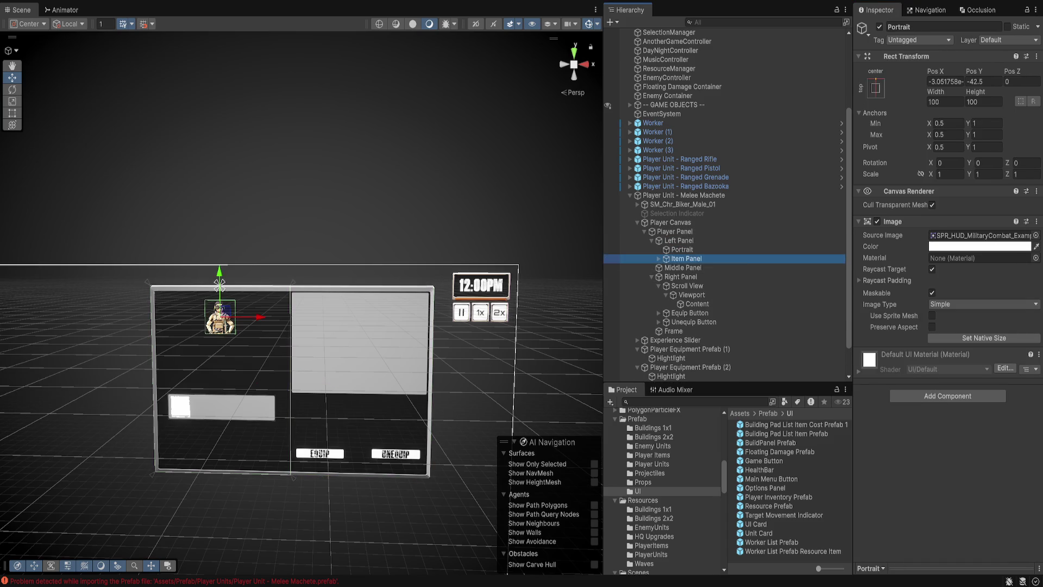
Assign the first equipment slot's missing Highlight image.
click(686, 259)
click(714, 267)
click(700, 276)
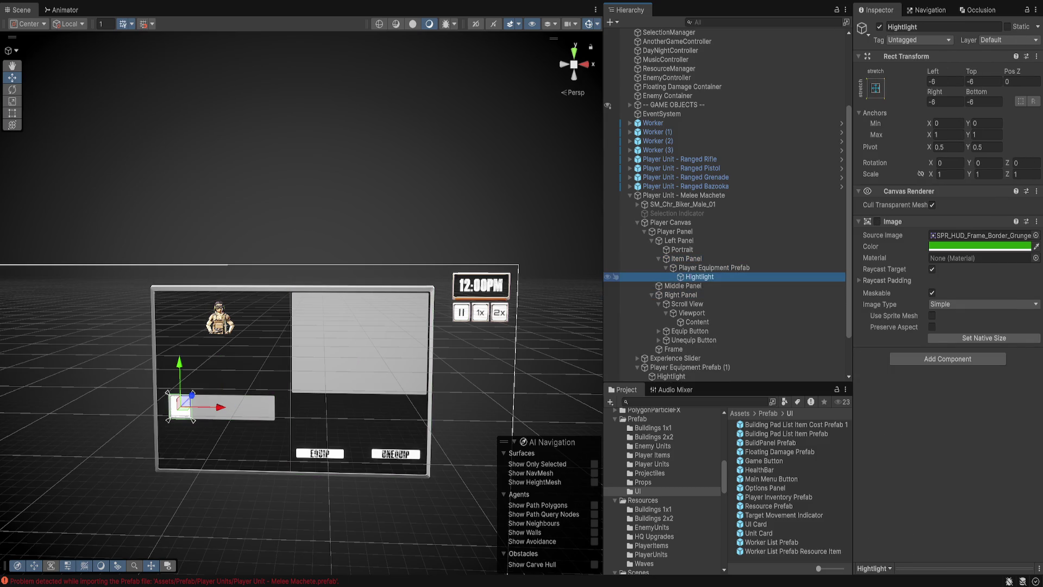
click(714, 267)
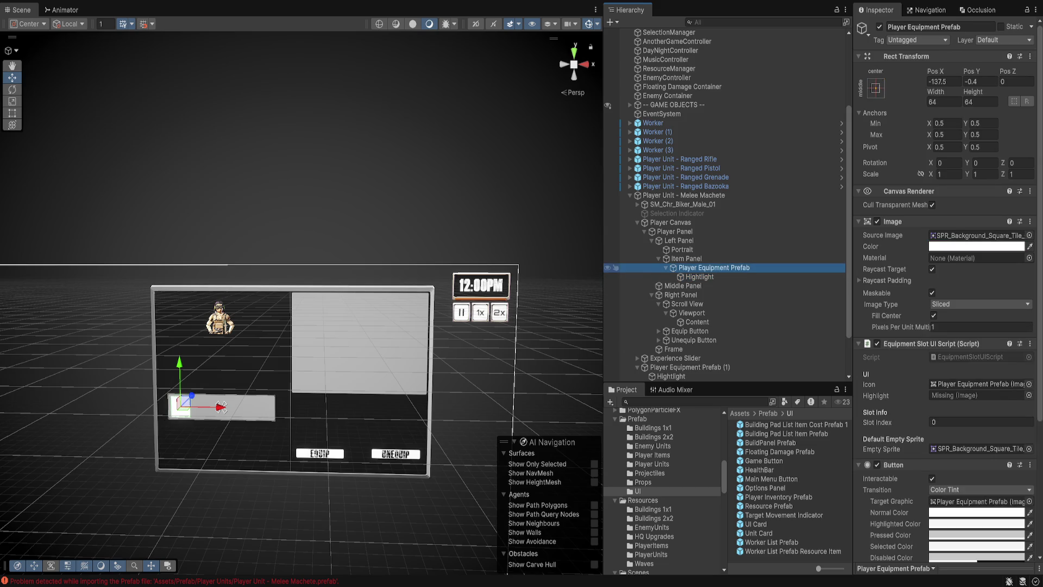
scroll(725, 217, down, 3)
scroll(948, 326, down, 4)
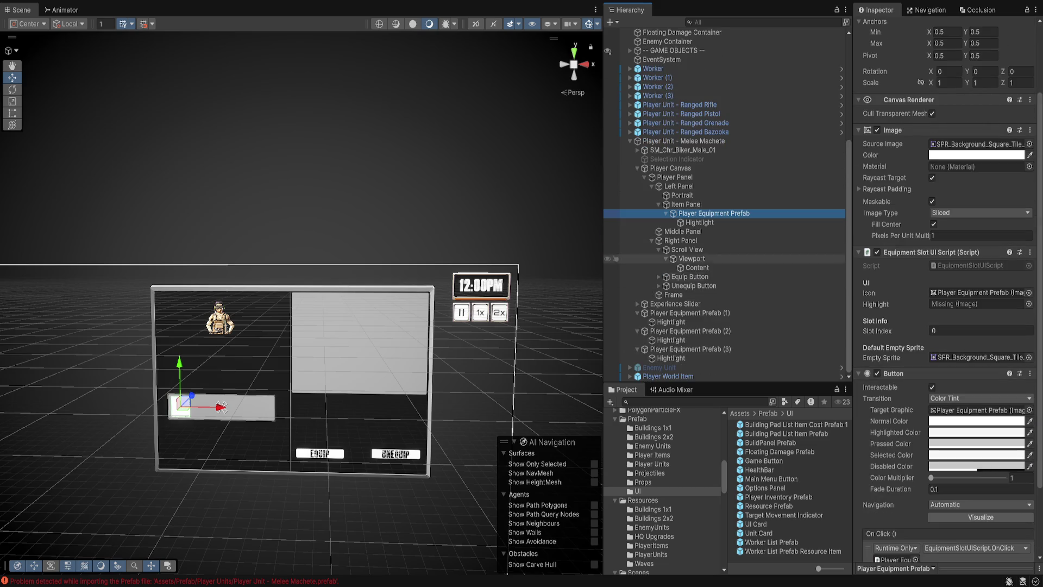
drag(714, 213, 976, 303)
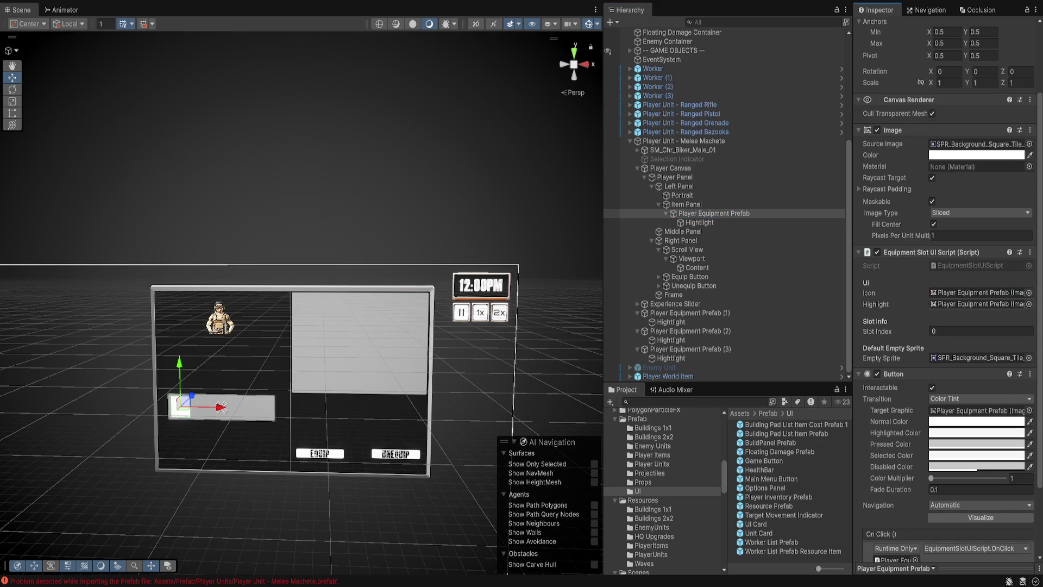
click(714, 213)
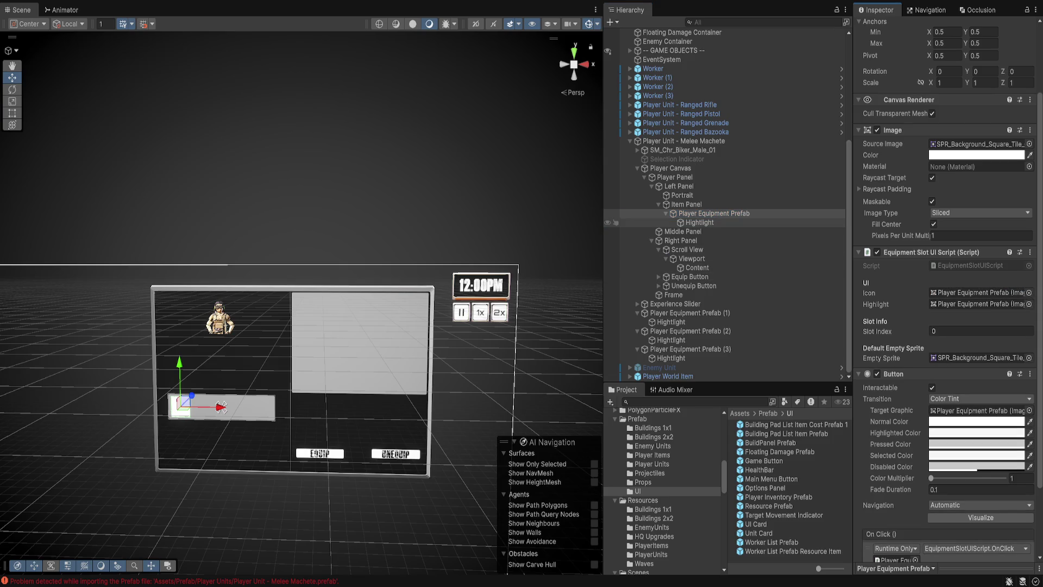
Duplicate the slot three times and move the copies right into a row of four.
key(ctrl+d)
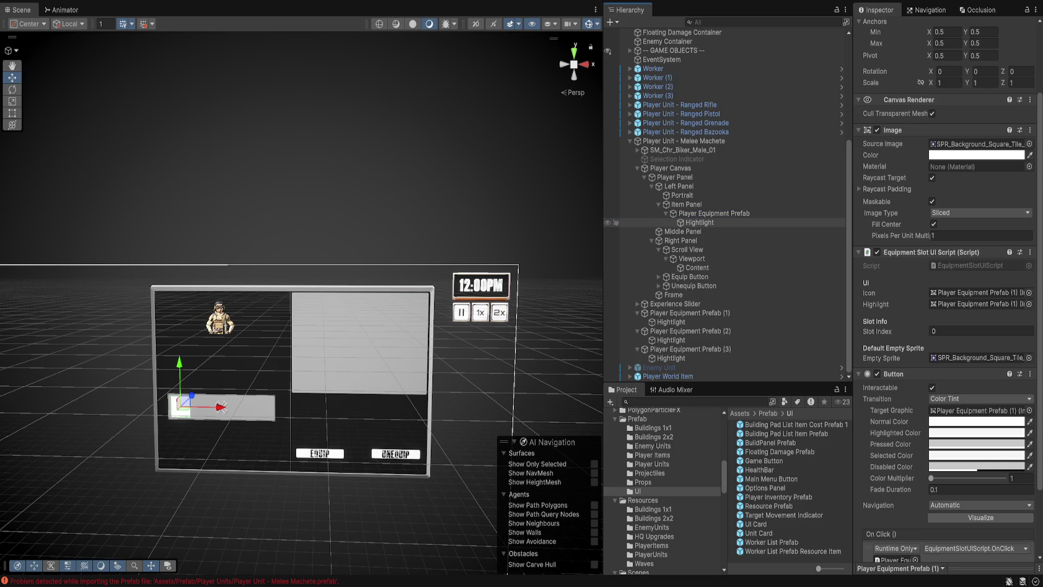
click(221, 406)
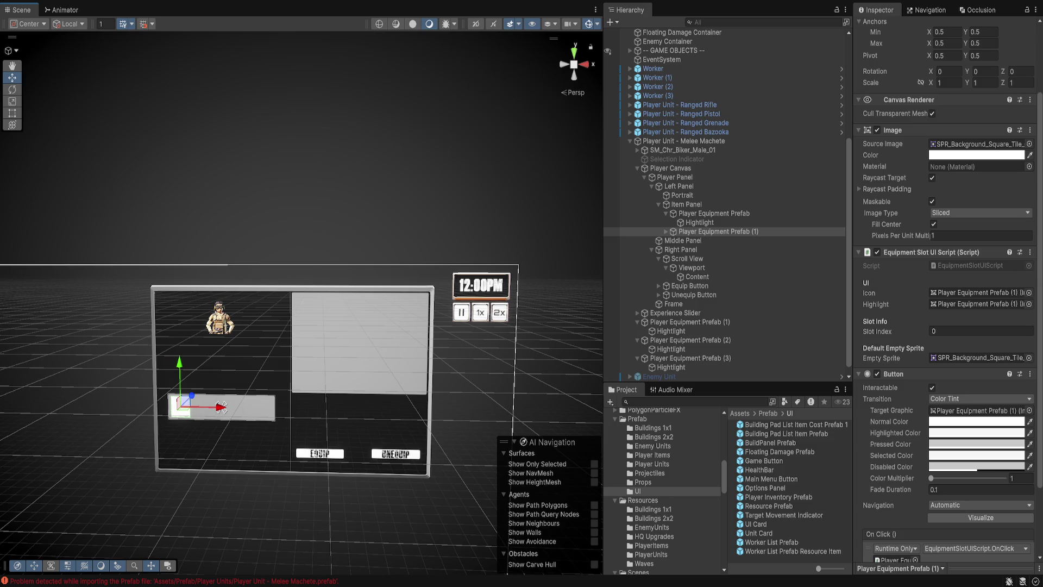
drag(221, 406, 221, 407)
key(ctrl+d)
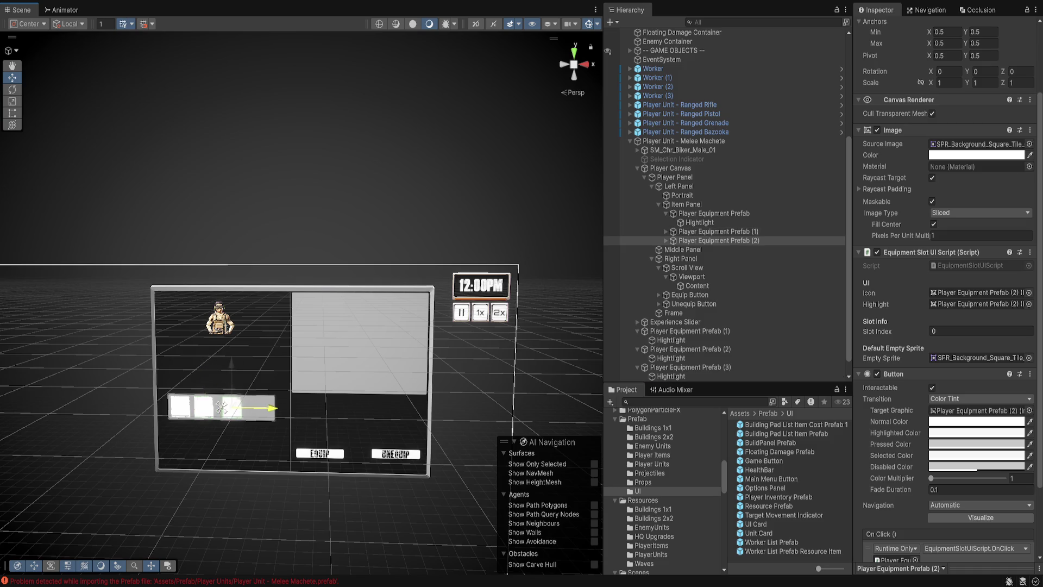
key(ctrl+d)
drag(269, 408, 293, 409)
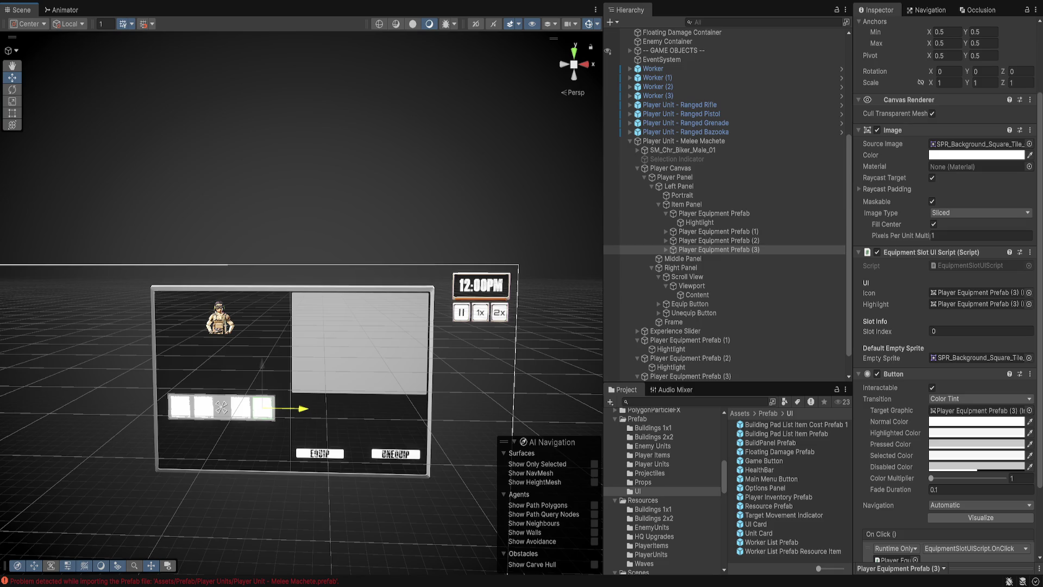
click(713, 214)
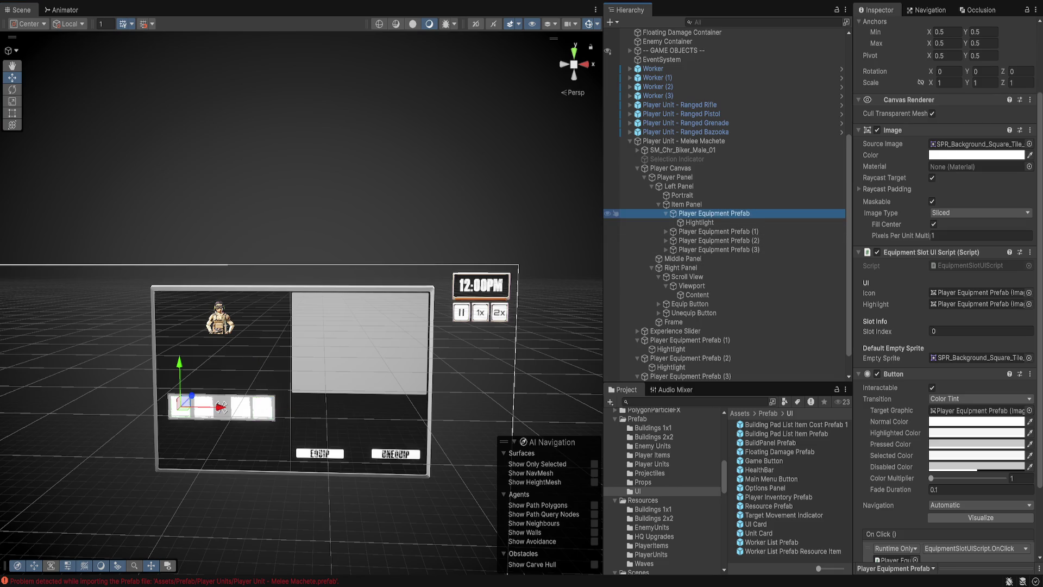
click(666, 213)
click(674, 177)
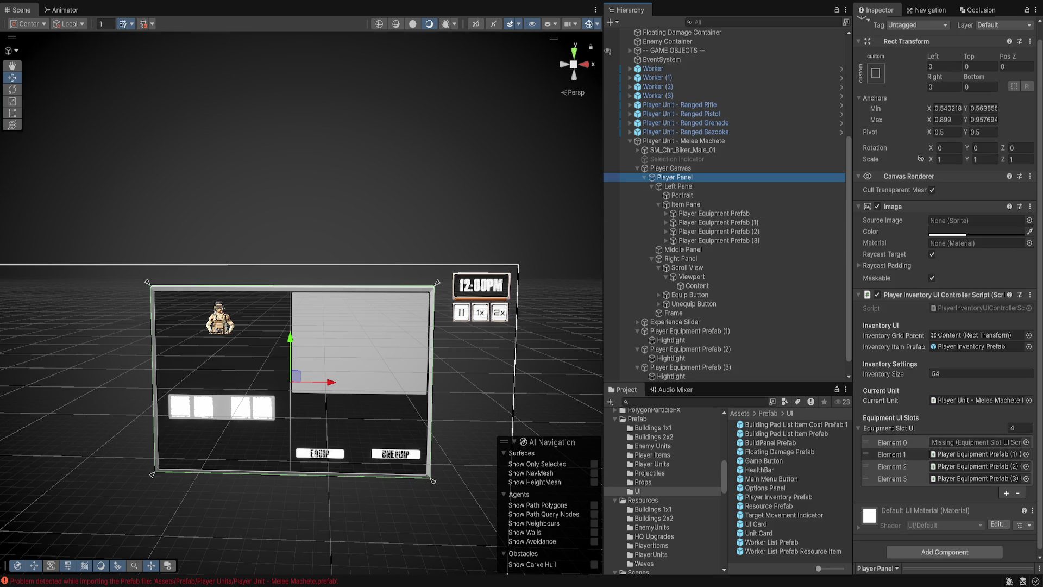
Assign the first Player Equipment Prefab to Player Panel's Equipment Slot UI Element 0.
mouse_move(713, 214)
mouse_down()
mouse_move(814, 326)
mouse_move(977, 443)
mouse_up()
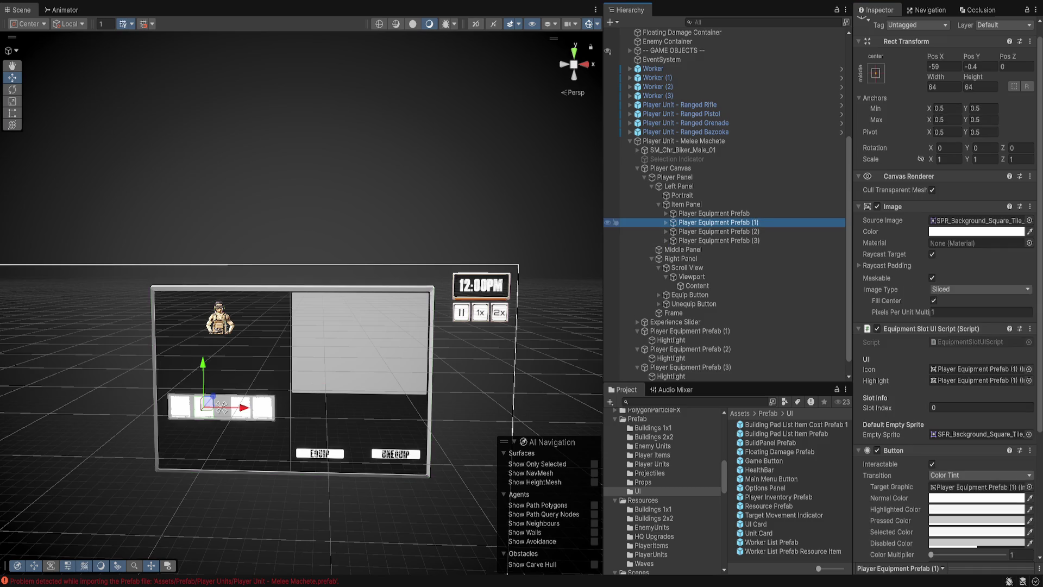
click(674, 177)
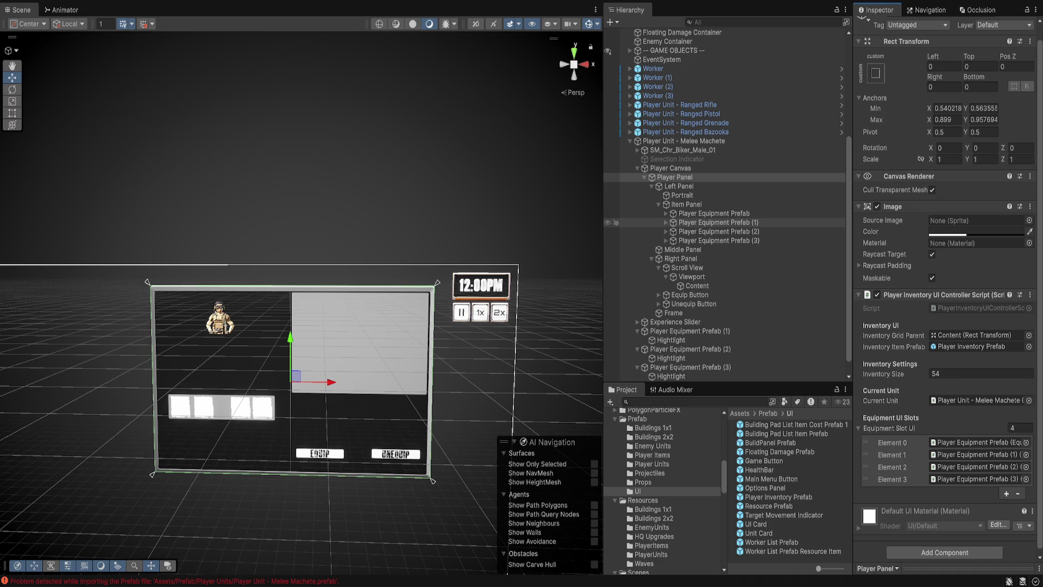
click(714, 213)
shift+click(720, 240)
Multi-select the Hightlight children of all four equipment slots.
click(666, 212)
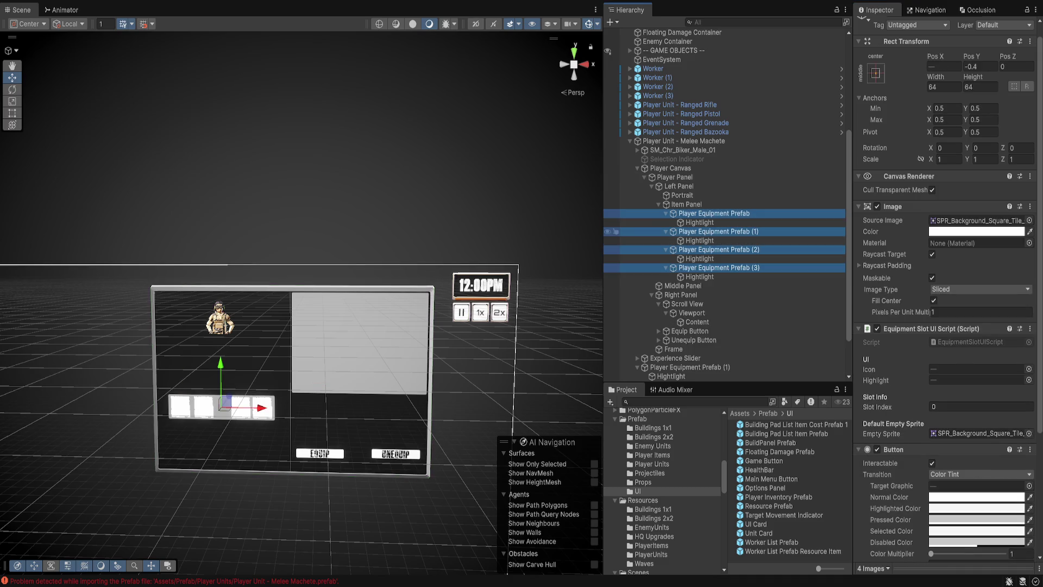
click(699, 222)
ctrl+click(699, 240)
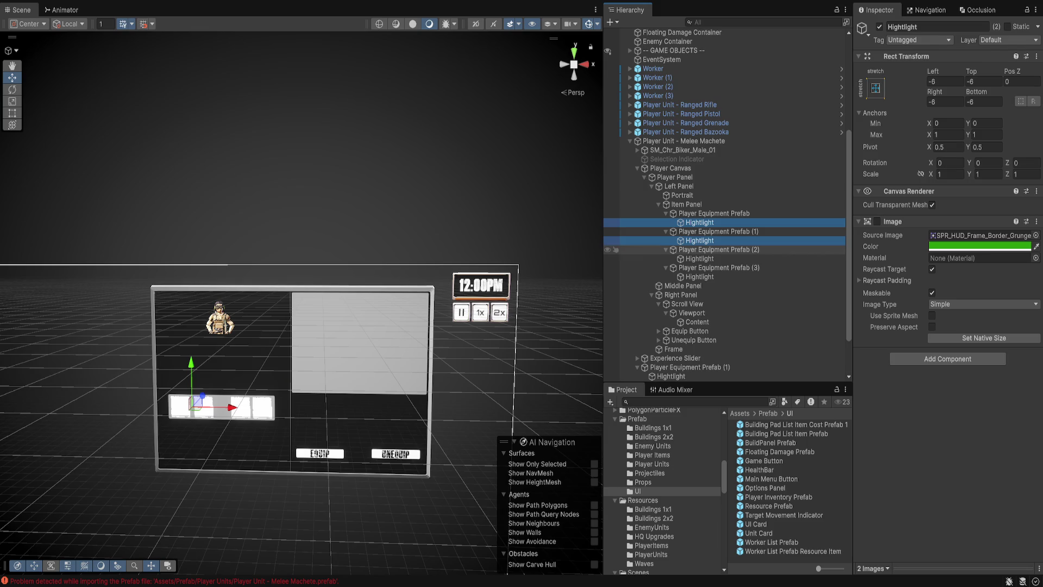
ctrl+click(699, 258)
ctrl+click(700, 277)
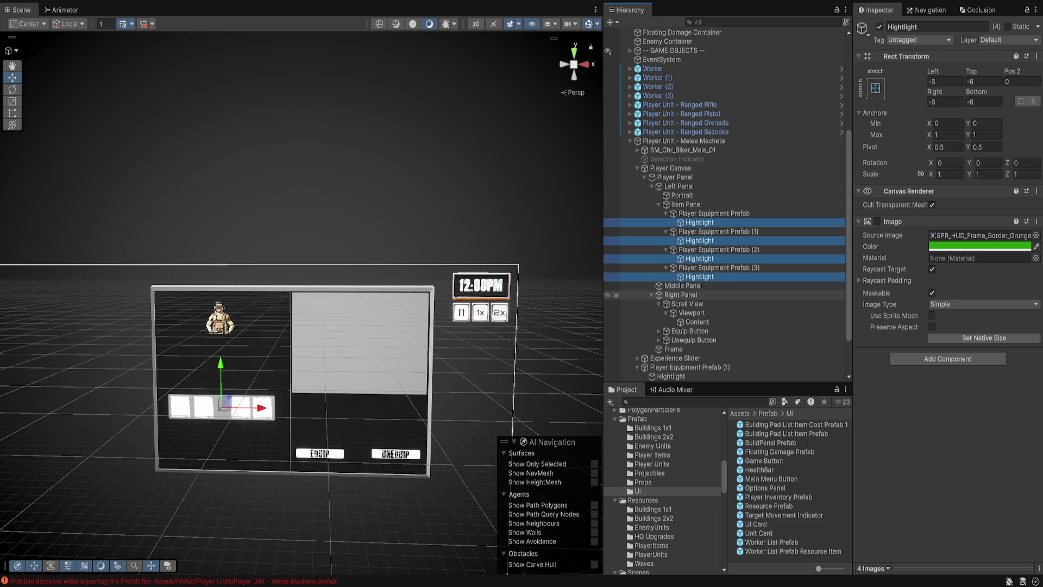
click(683, 286)
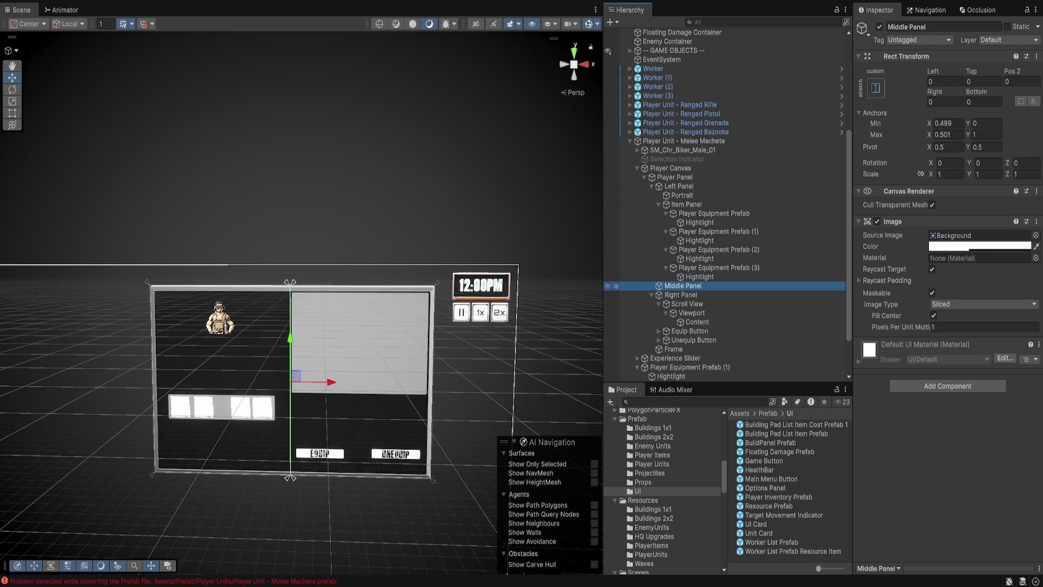
Set Player Panel as the On Click target of both the Equip and Unequip Buttons.
click(688, 330)
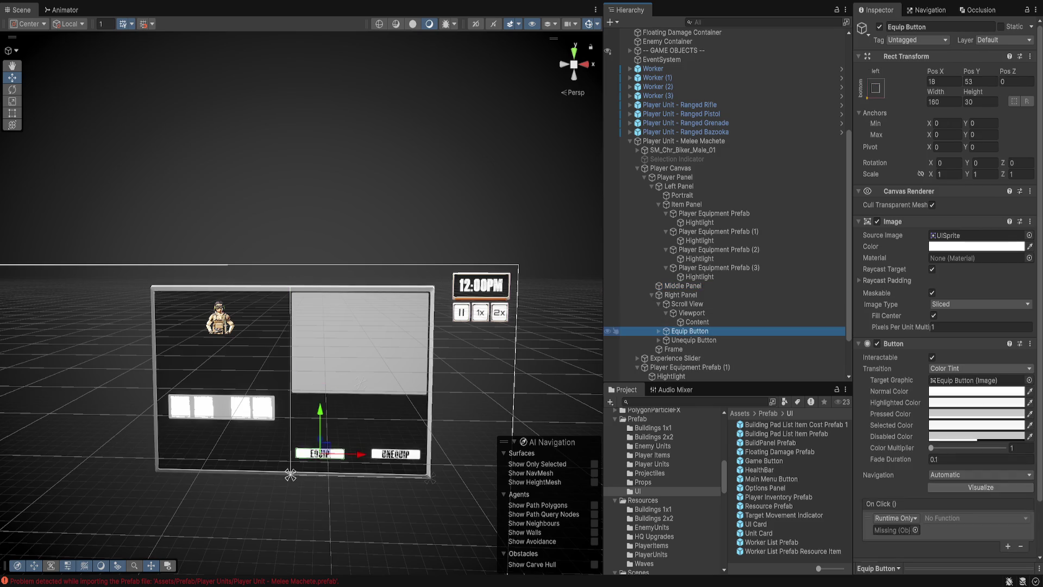
scroll(685, 310, down, 3)
scroll(945, 294, down, 3)
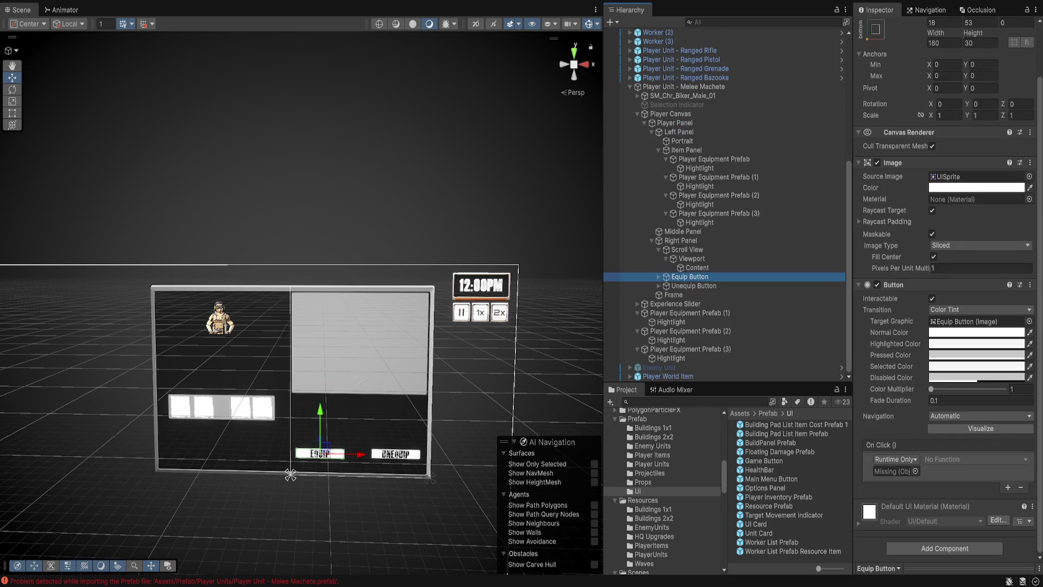
ctrl+click(694, 285)
key(Right)
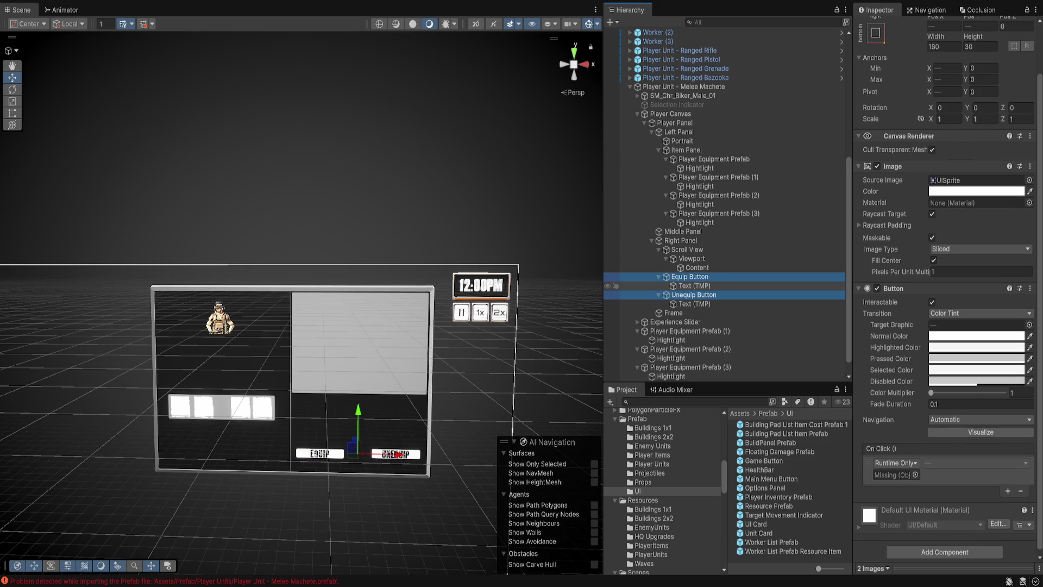
mouse_move(674, 123)
mouse_down()
mouse_move(787, 283)
mouse_move(895, 474)
mouse_up()
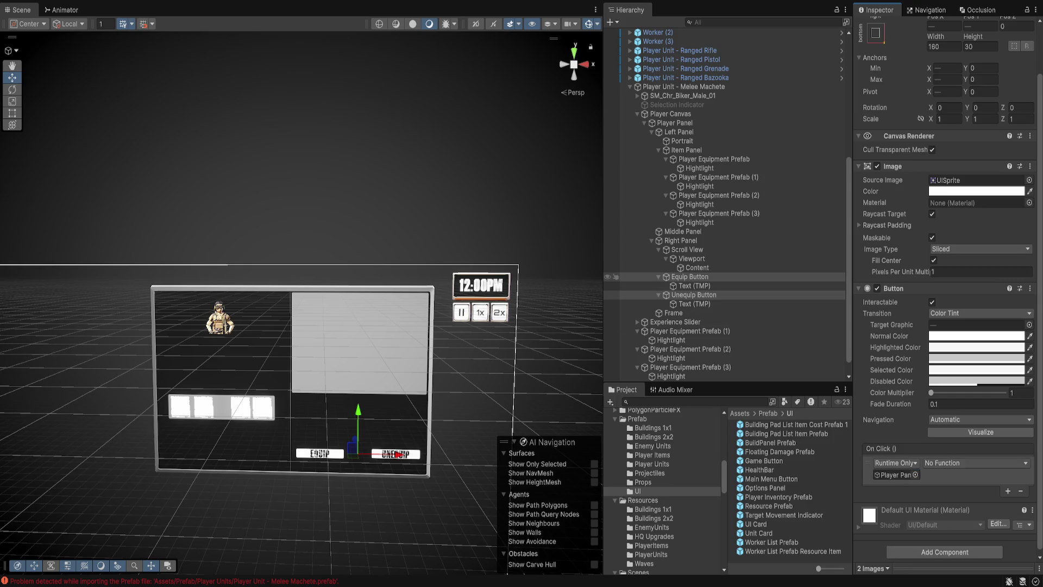
Give Unequip's click a PlayerInventoryUIControllerScript function and save Player Canvas as a prefab in Prefab/UI.
click(689, 276)
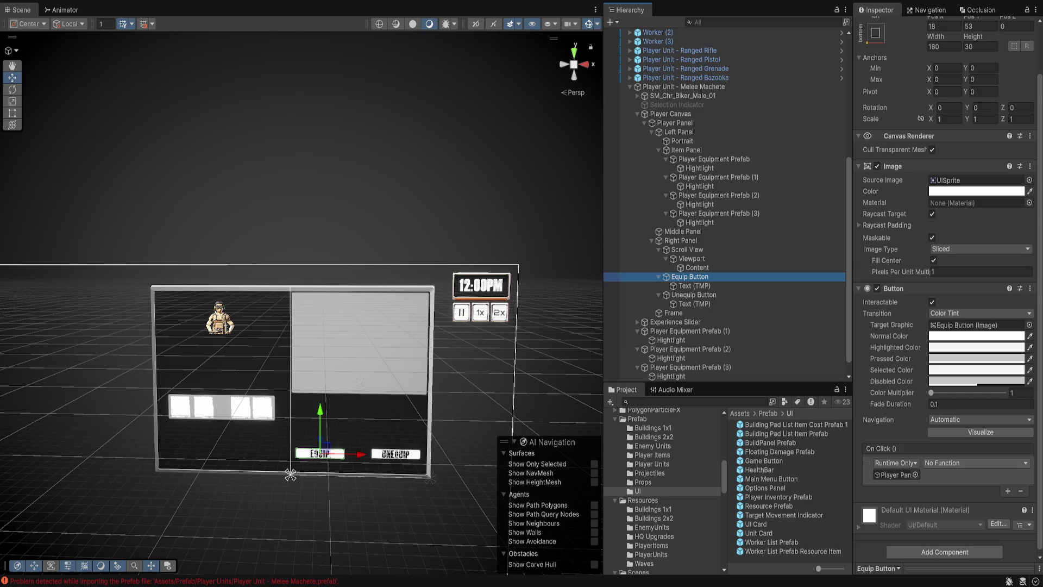
click(694, 295)
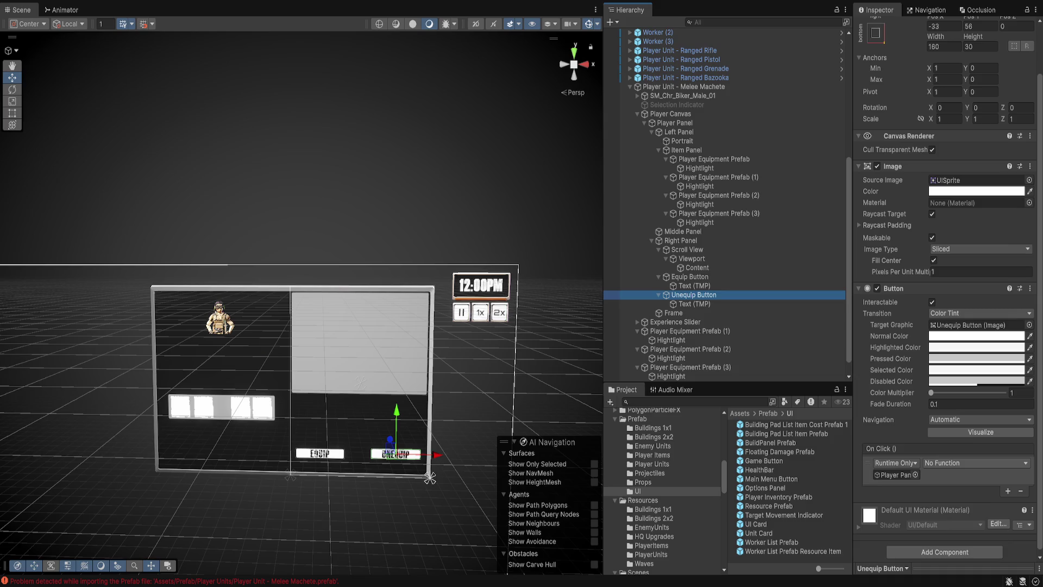
click(975, 462)
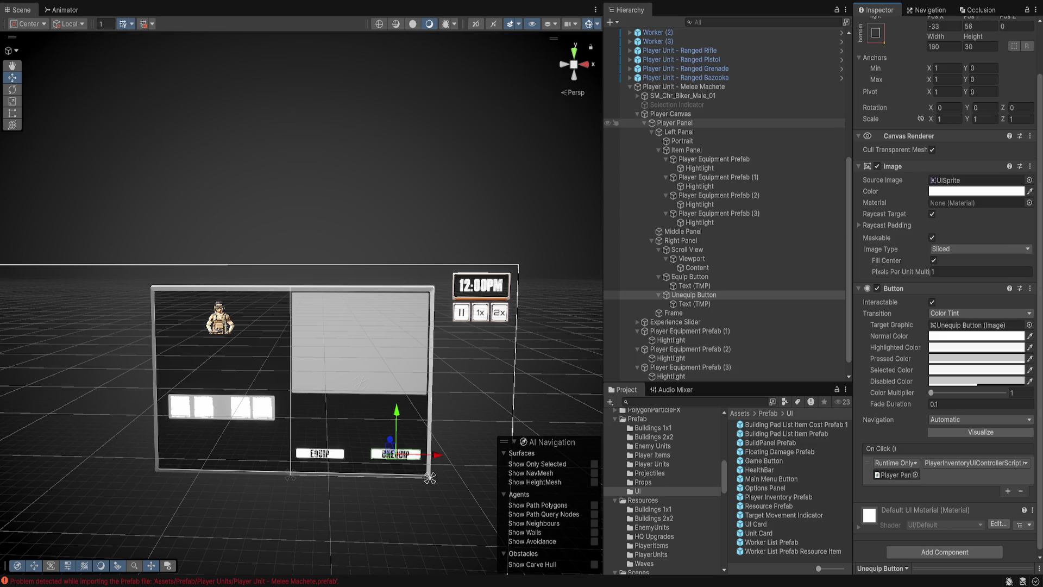
scroll(726, 217, down, 1)
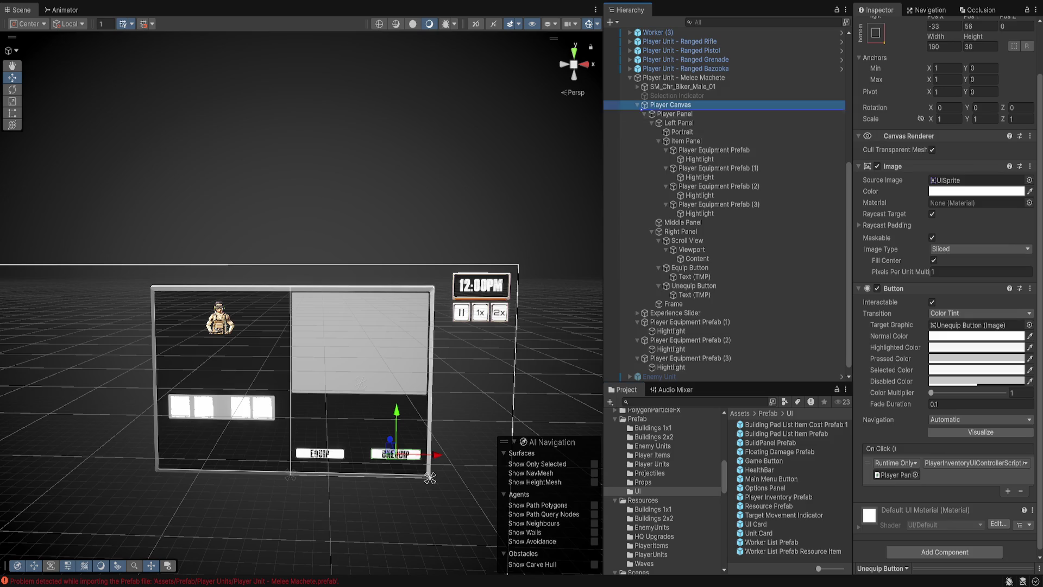
drag(670, 105, 787, 492)
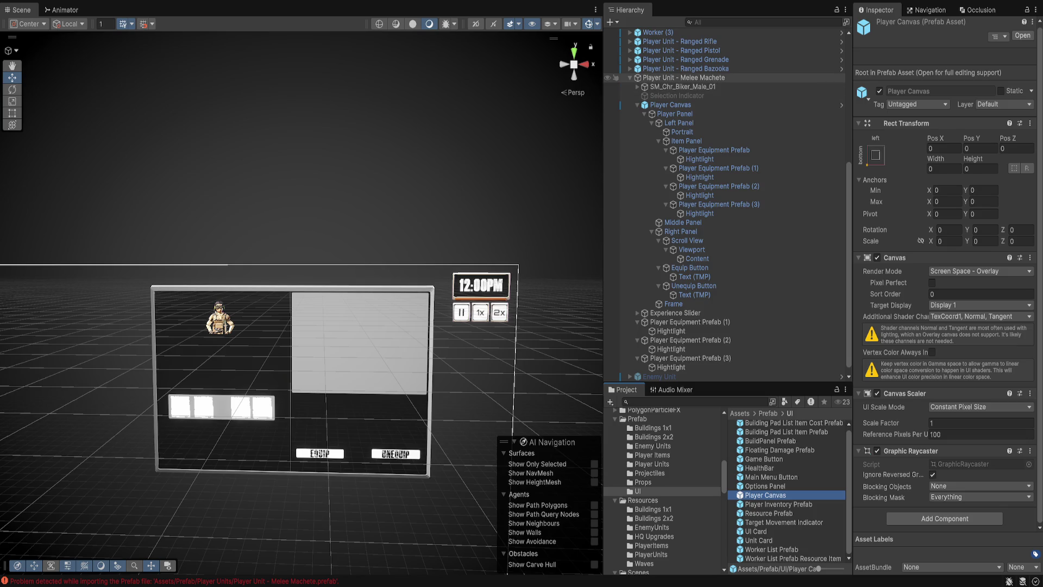
Paste a Player Canvas into each of the four ranged player units.
scroll(707, 158, up, 5)
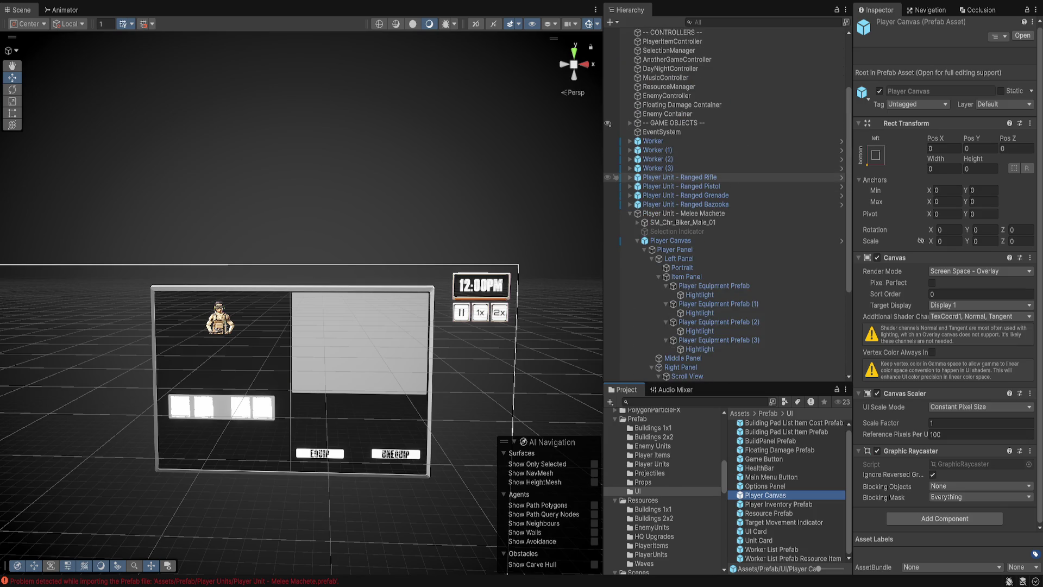
click(679, 177)
shift+click(685, 204)
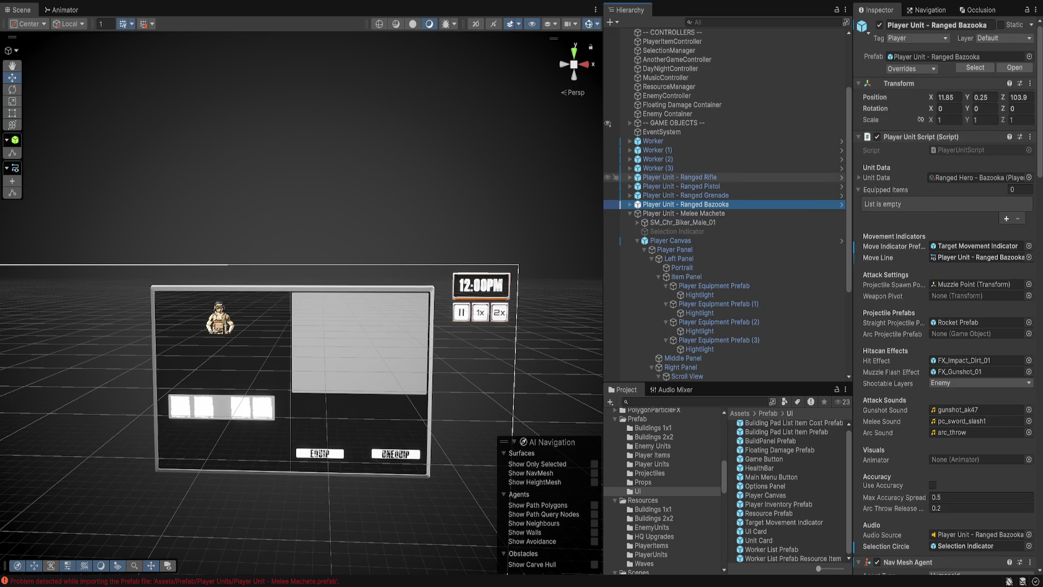
key(Right)
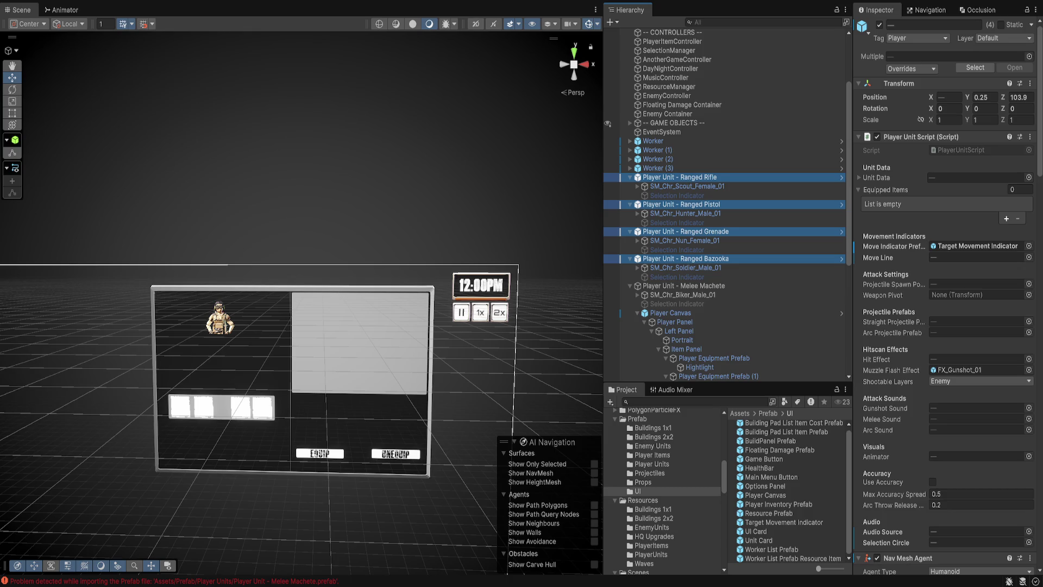
scroll(725, 206, down, 1)
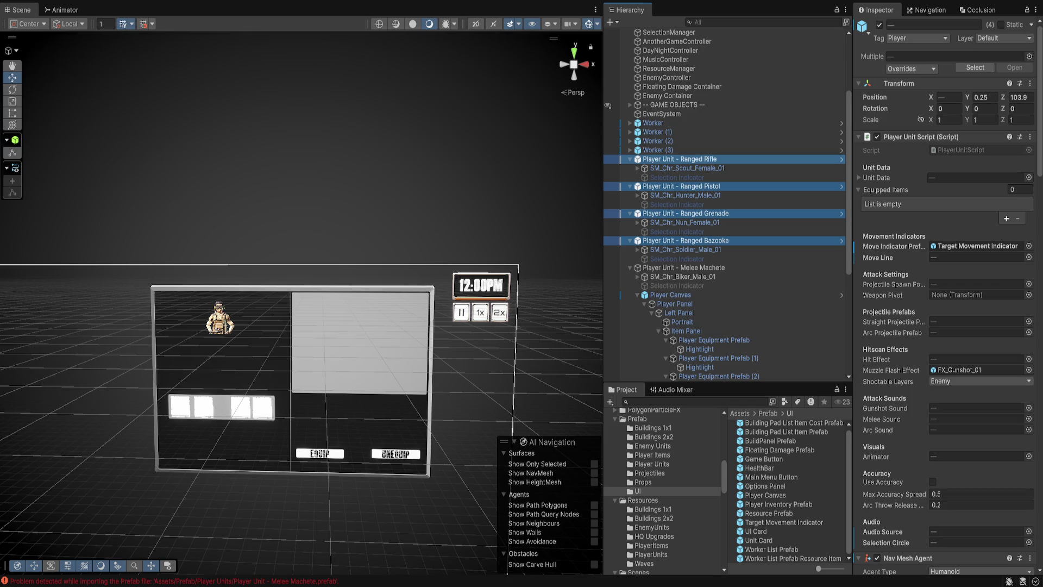
key(ctrl+shift+v)
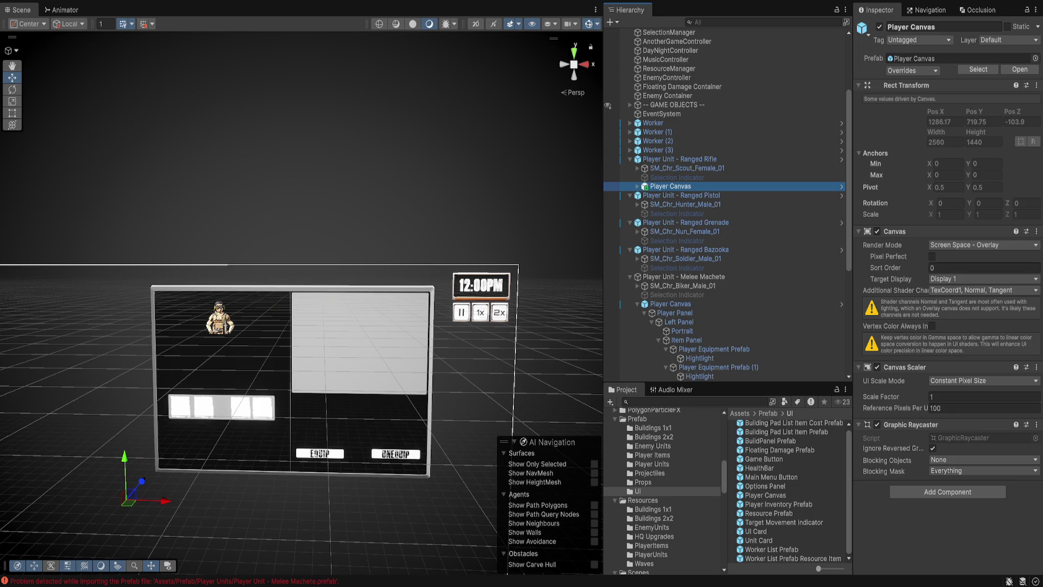
Deactivate the Melee Machete's canvas and undo back to canvases under Ranged Bazooka and Ranged Grenade.
click(671, 304)
click(879, 27)
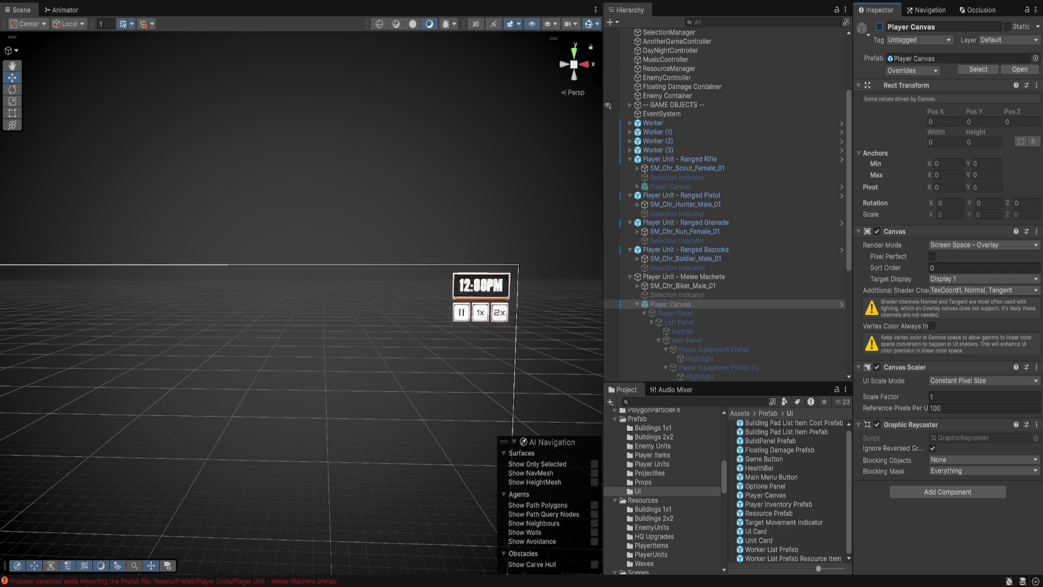
click(670, 304)
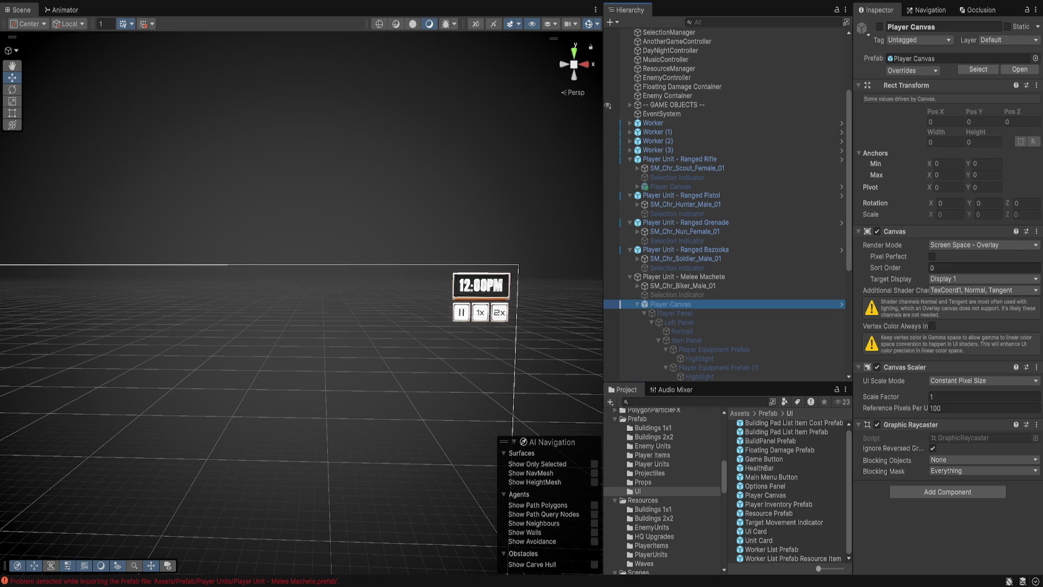
scroll(726, 203, down, 1)
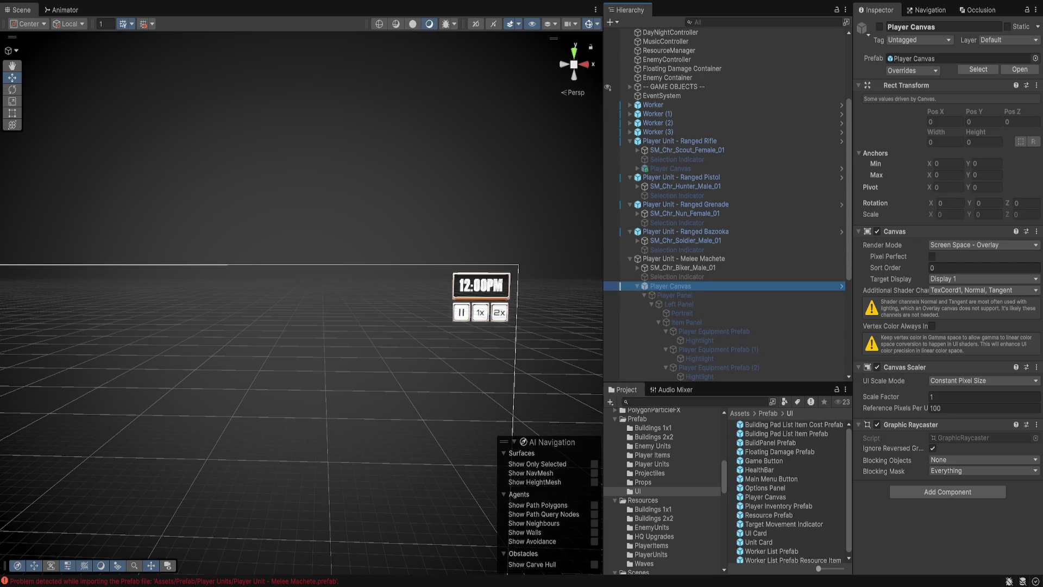
key(ctrl+z)
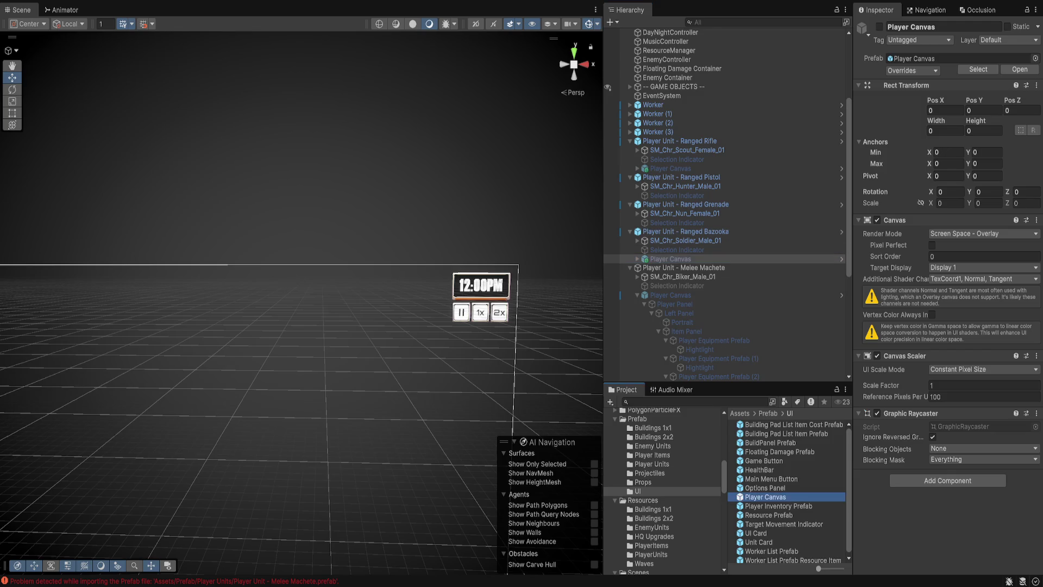
scroll(725, 203, down, 1)
key(ctrl+z)
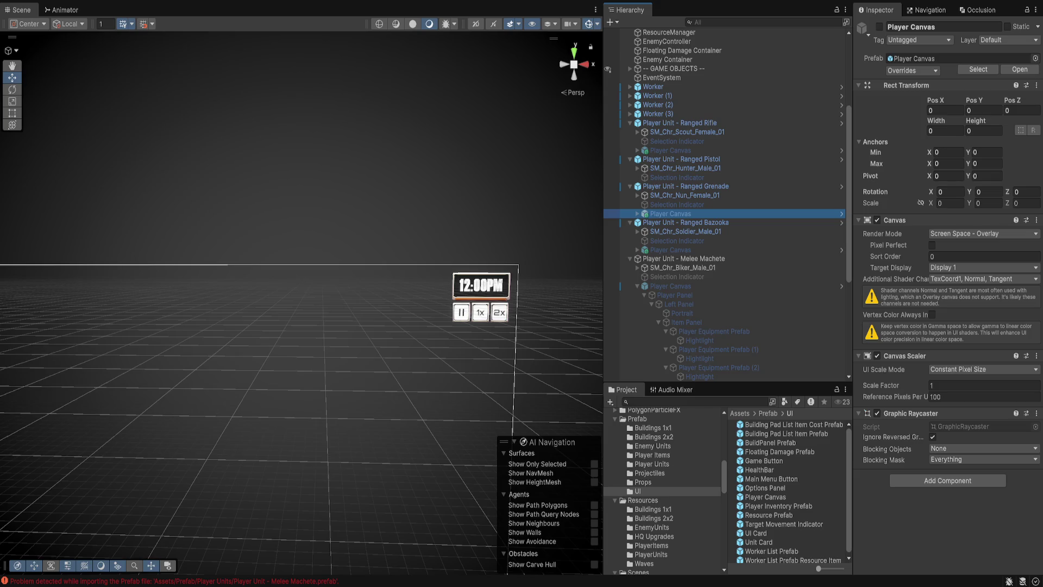
scroll(725, 203, down, 1)
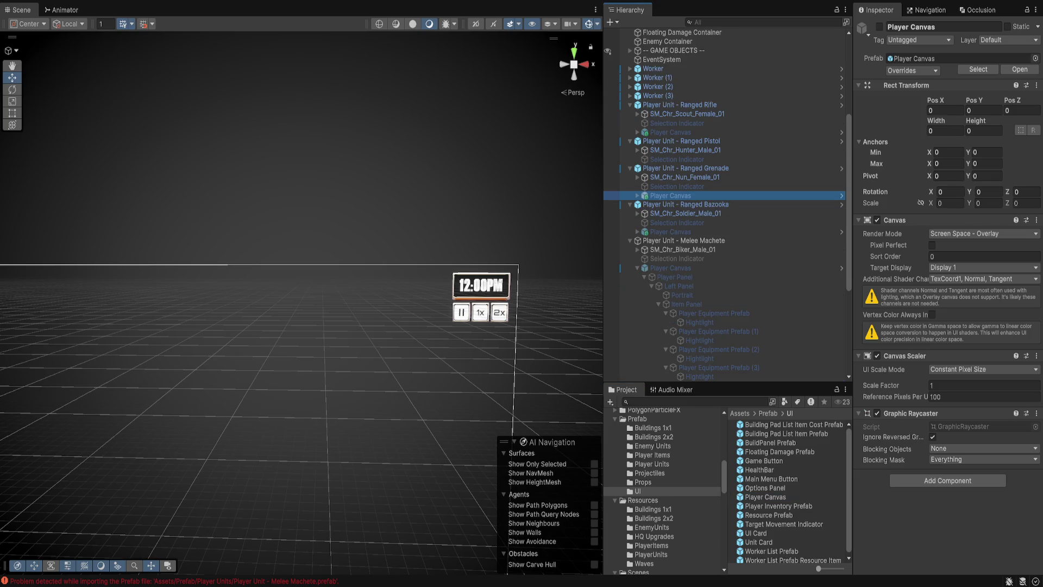
Duplicate the Grenade unit's canvas, move it under Ranged Pistol, and rename it 'Player Canvas'.
key(ctrl+d)
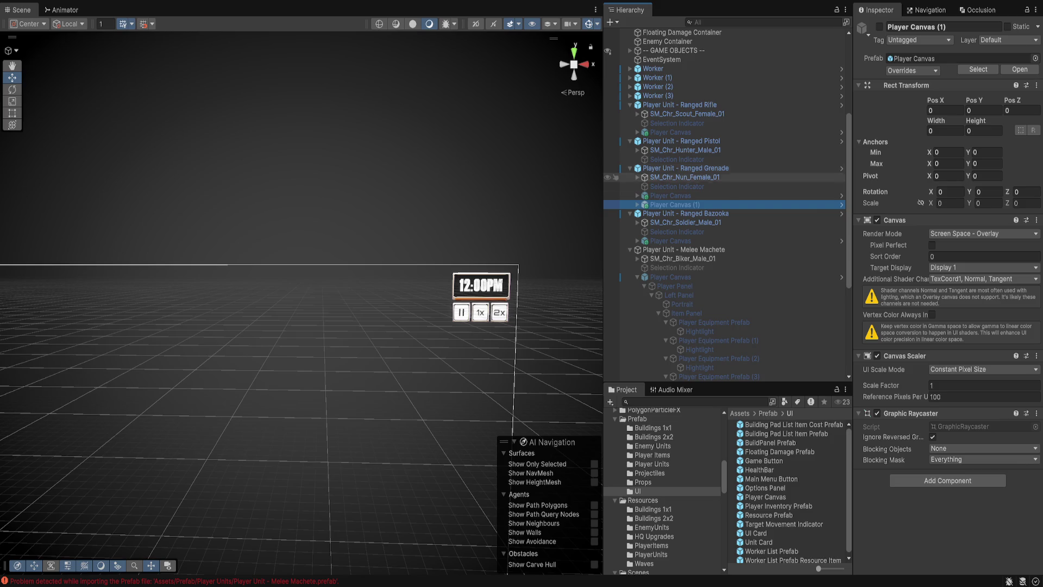
drag(682, 150, 679, 164)
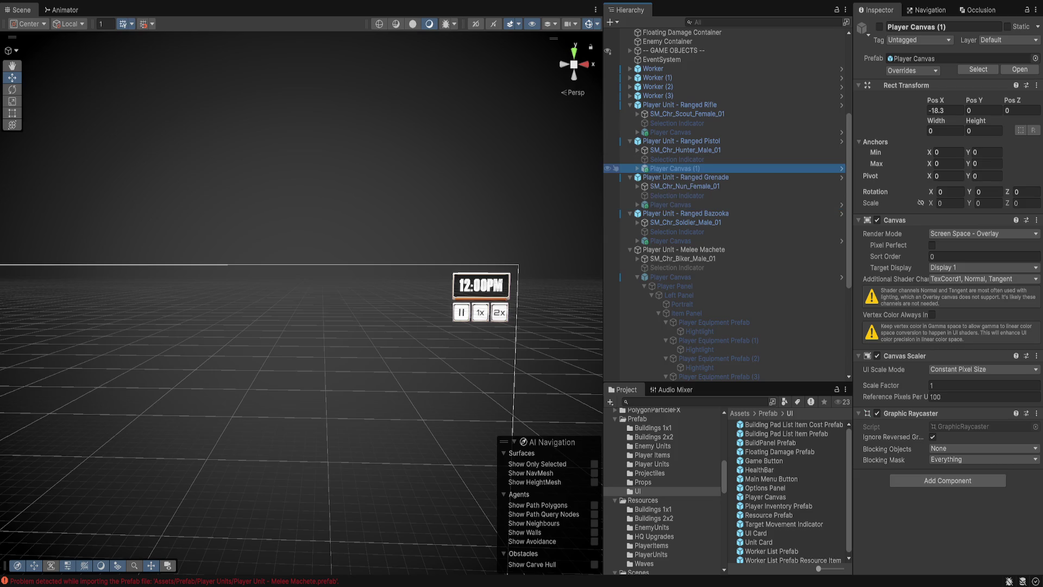
key(F2)
key(End)
key(BackSpace)
key(BackSpace)
key(BackSpace)
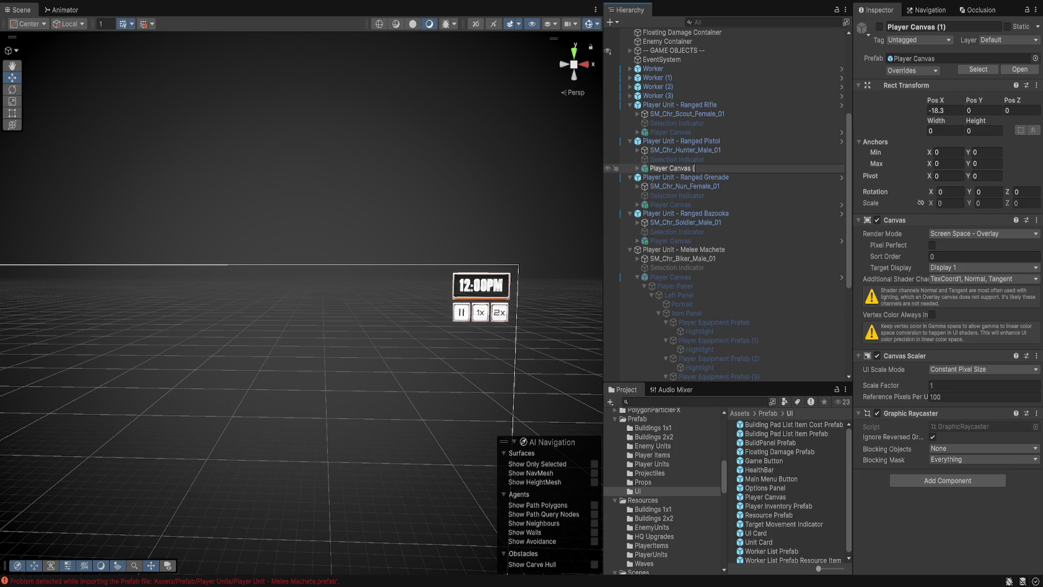
key(Return)
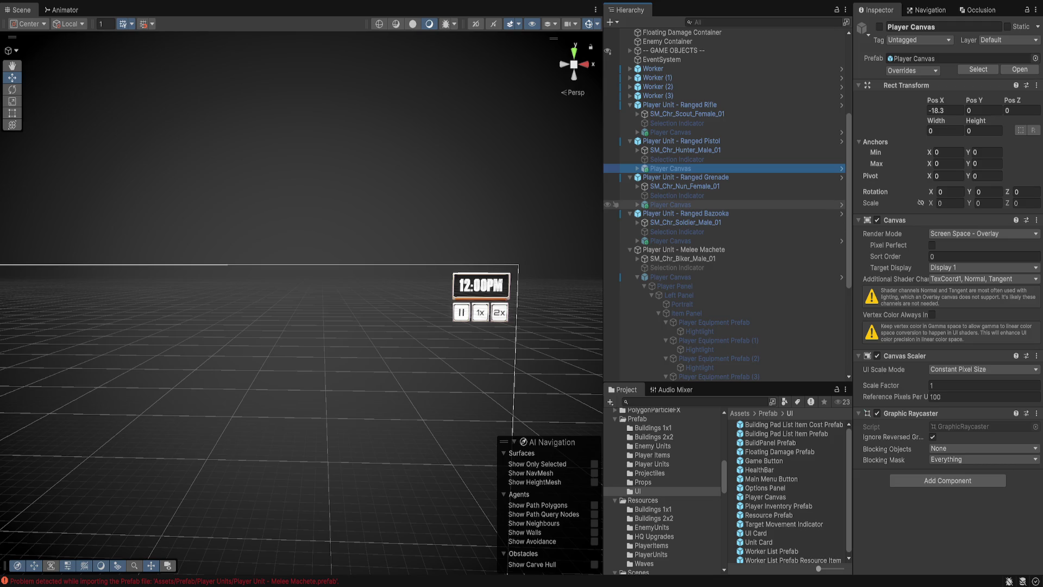
click(670, 277)
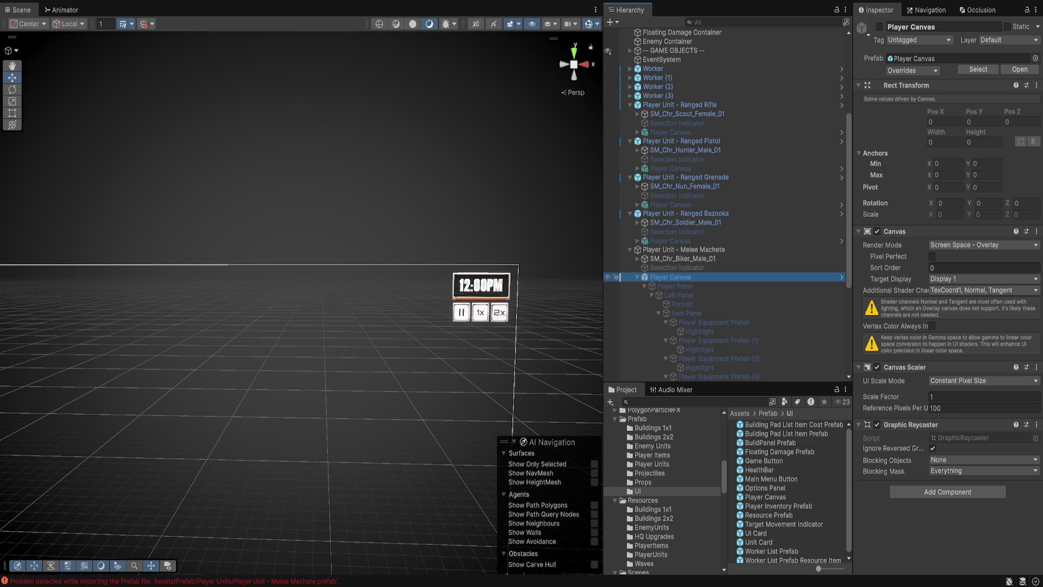
click(673, 249)
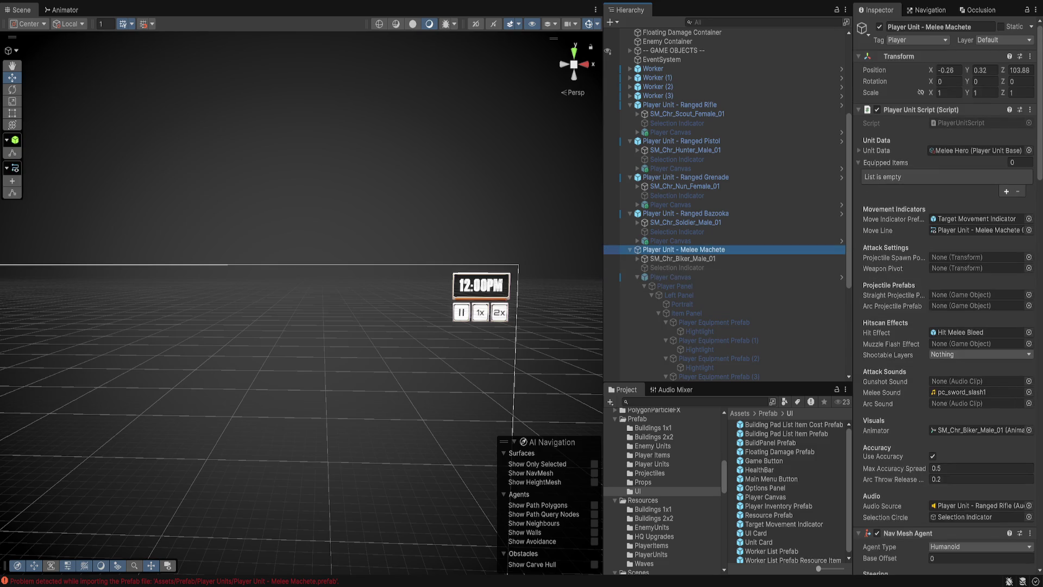
Save Melee Machete into Prefab/Player Units and delete the extra Melee Machete prefab asset.
scroll(665, 488, up, 2)
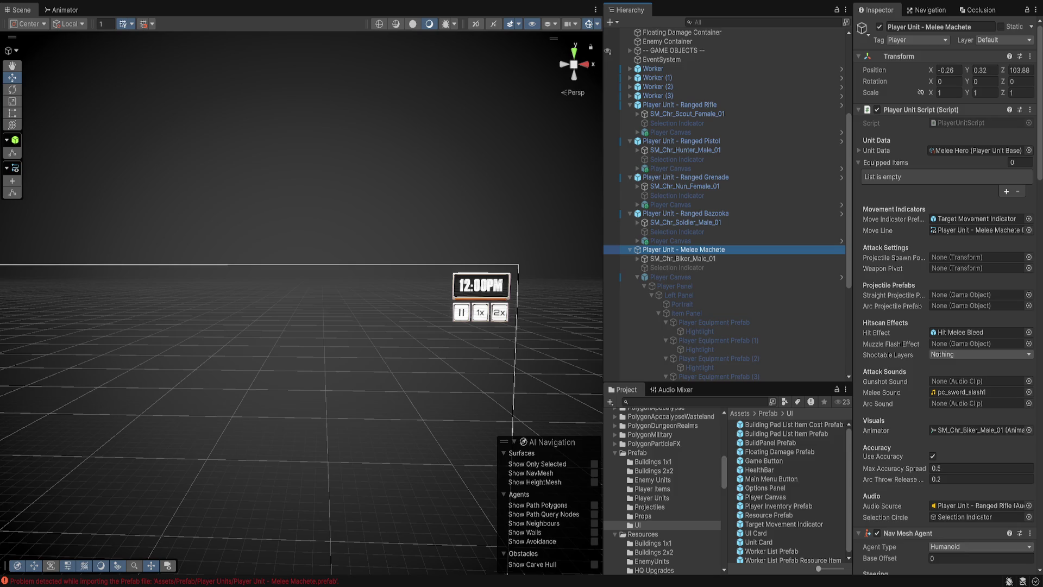
click(652, 497)
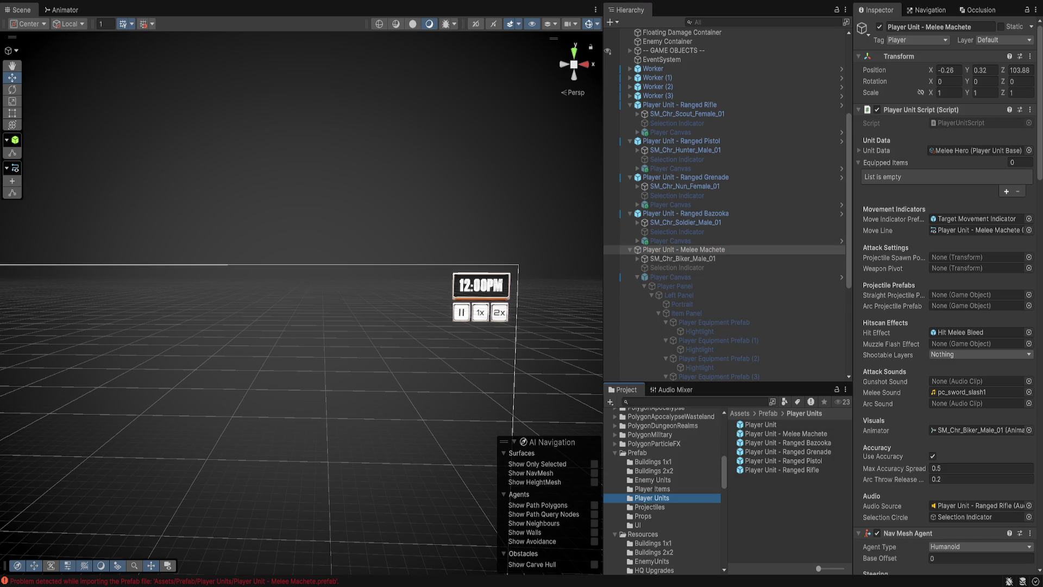
drag(683, 249, 788, 489)
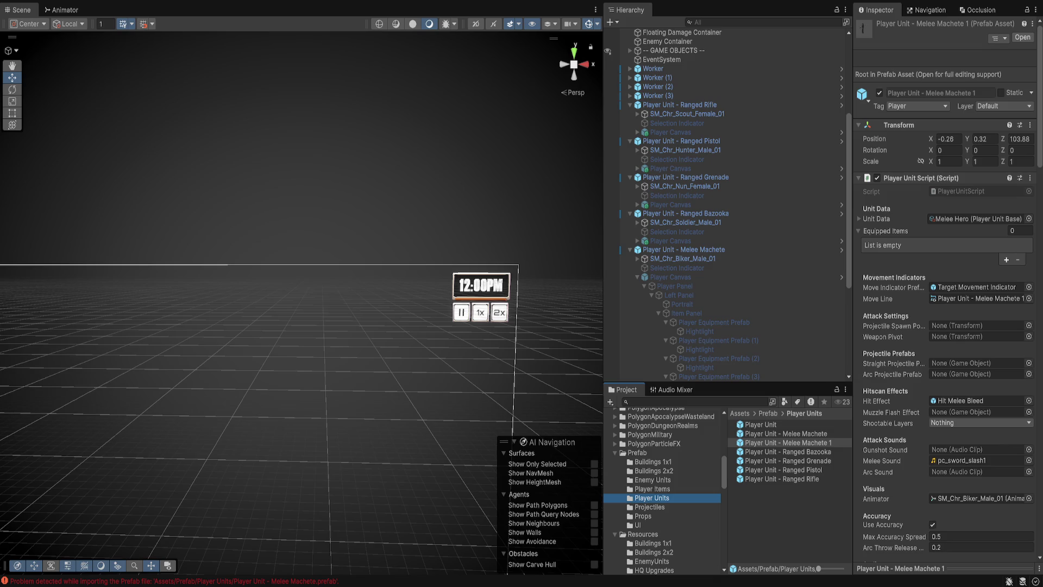
click(683, 249)
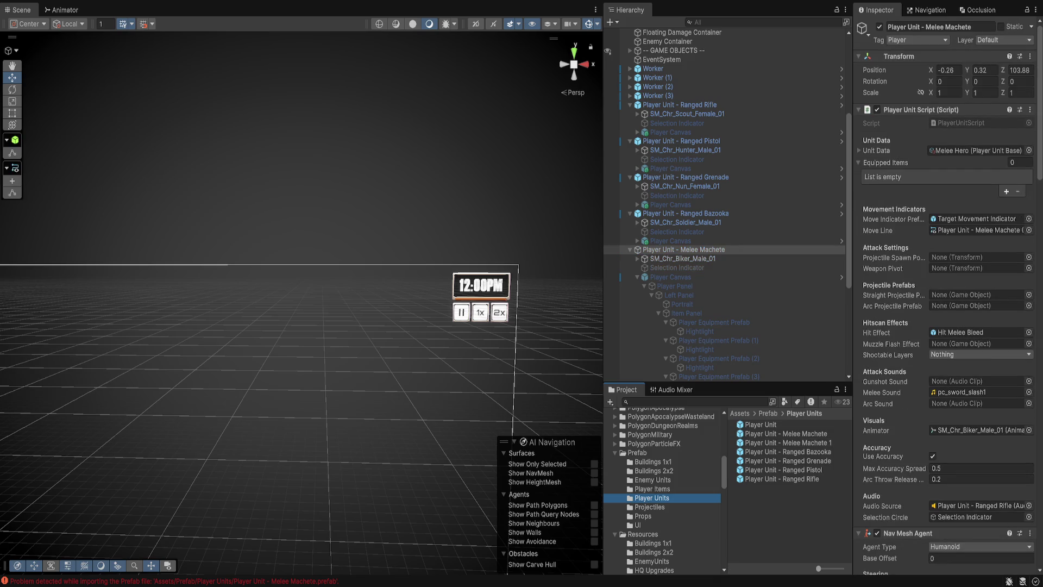
click(794, 433)
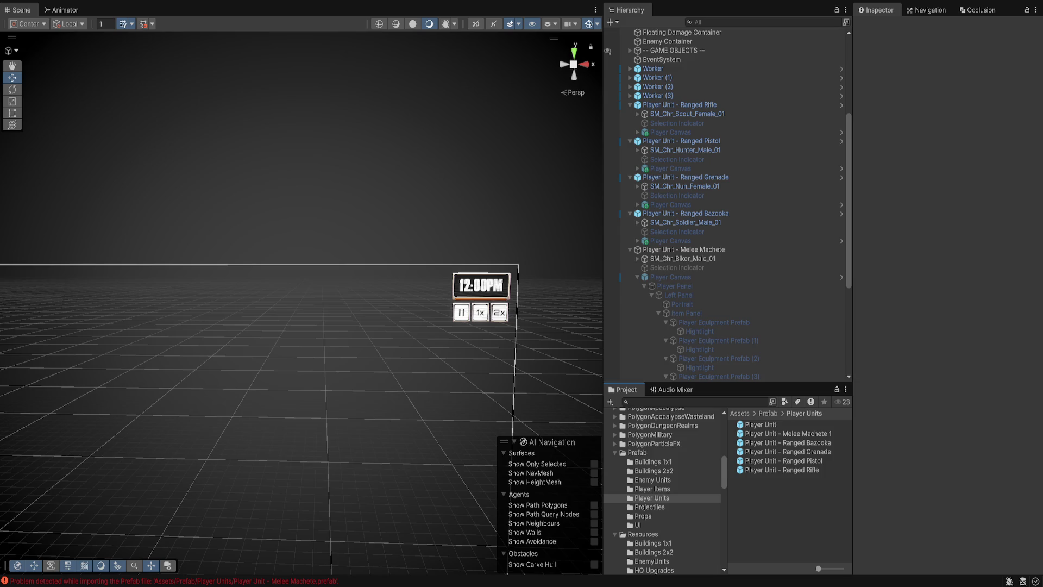
key(Delete)
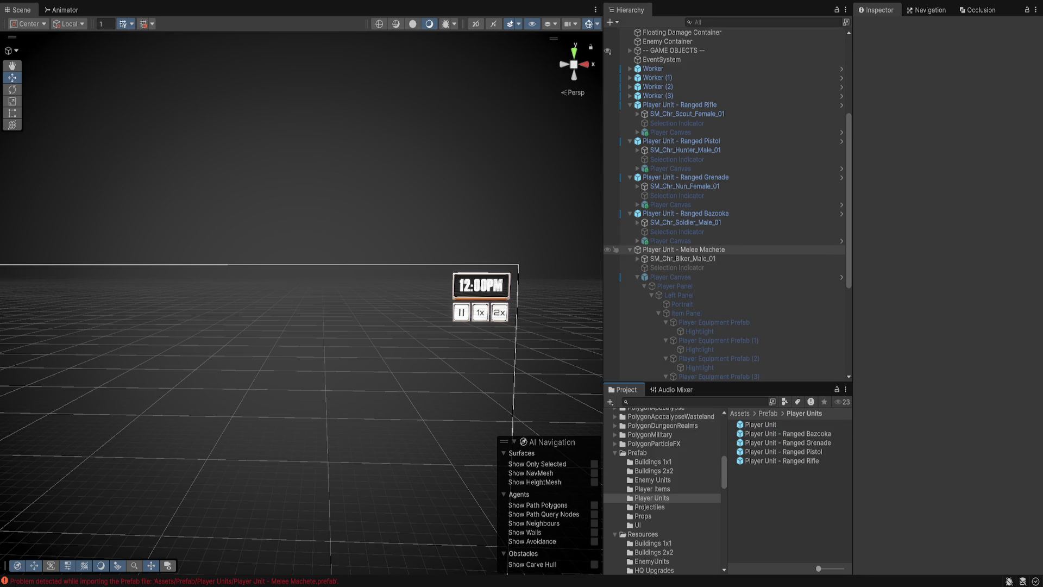
scroll(707, 256, down, 1)
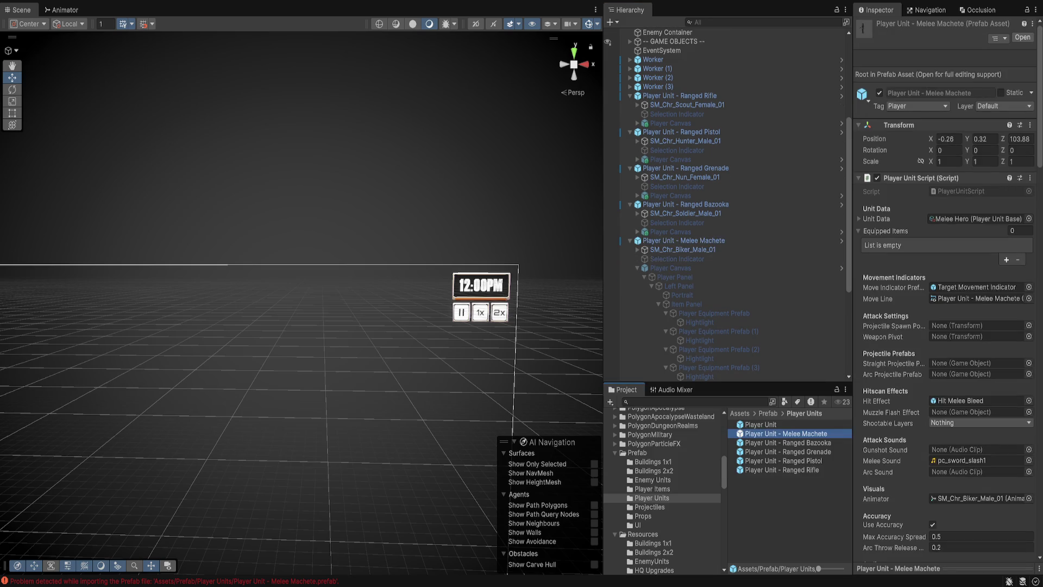
click(683, 240)
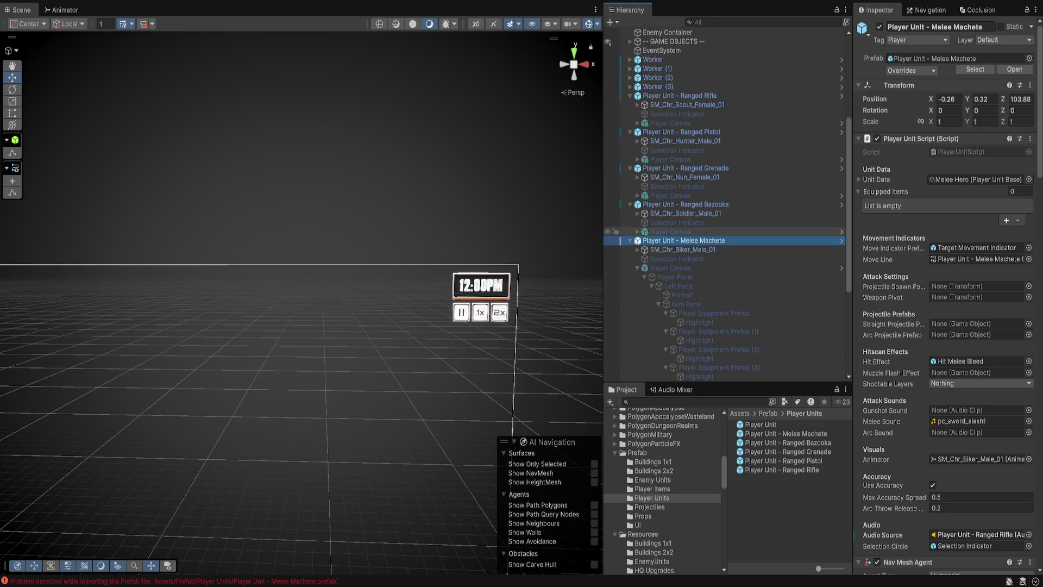
Select the Player Unit - Ranged Rifle and Player Unit - Ranged Pistol objects.
click(679, 95)
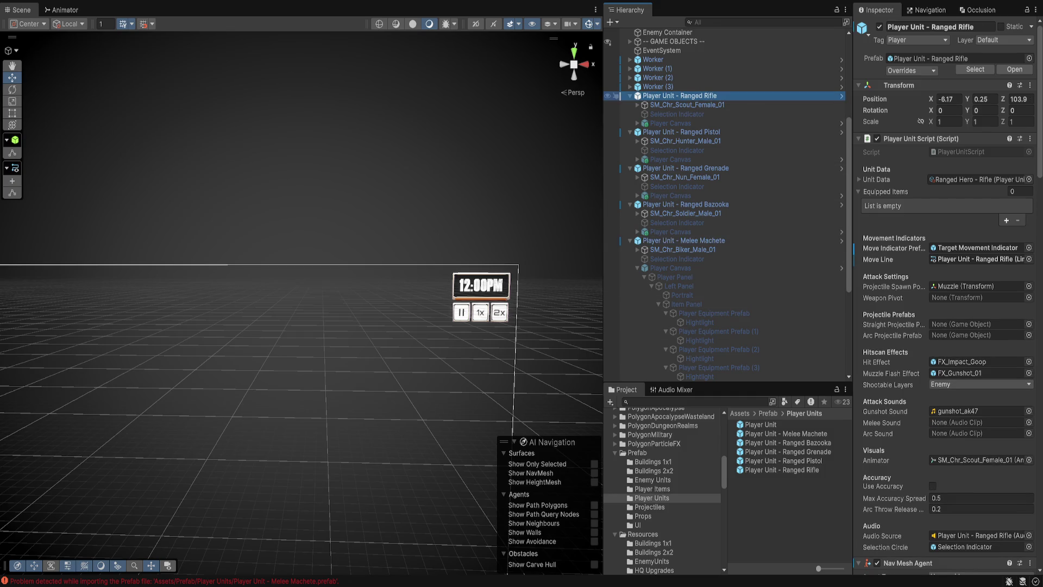
key(Down)
key(Up)
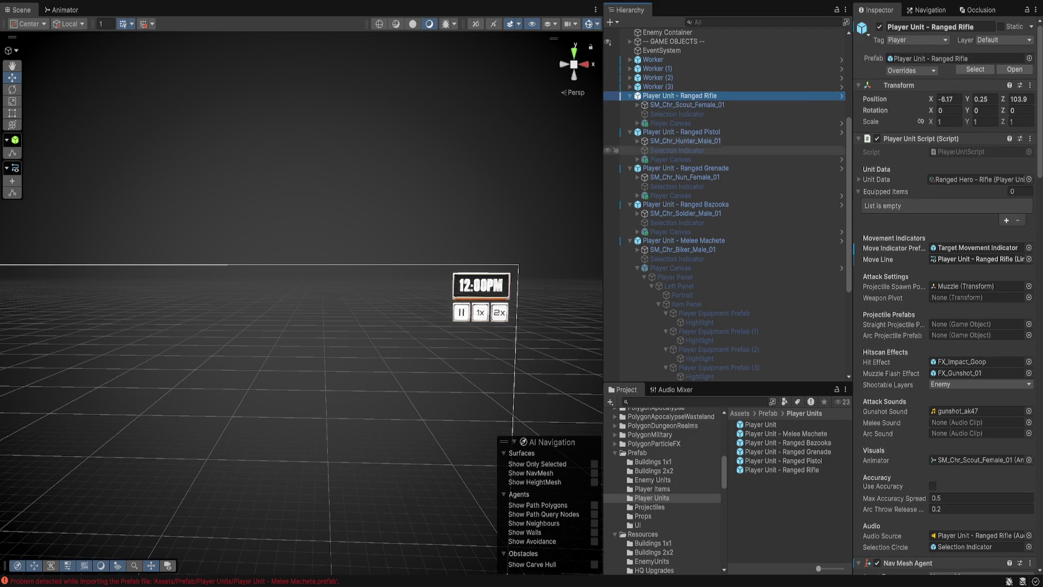
click(681, 132)
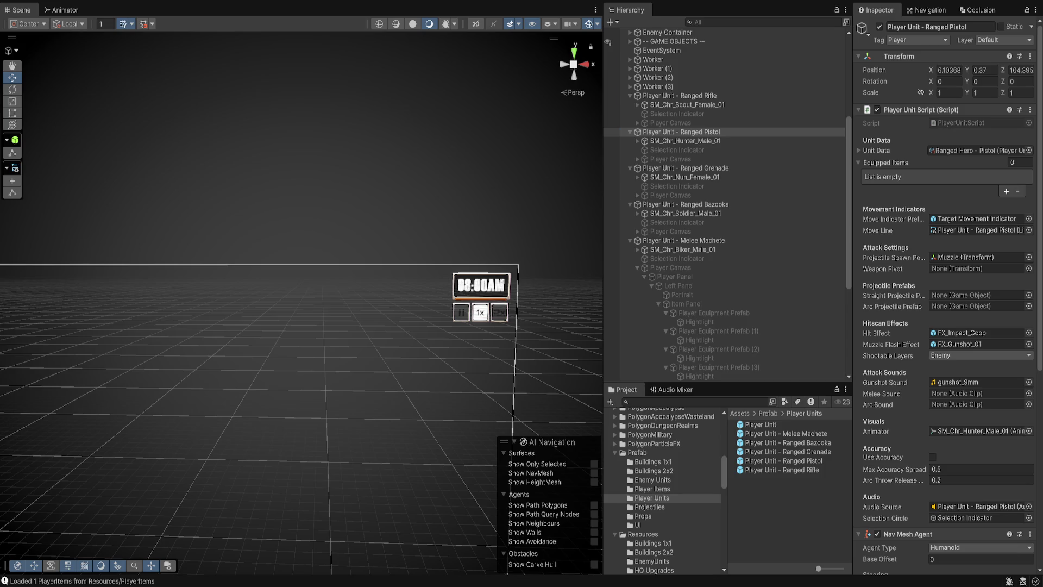
key(ctrl+p)
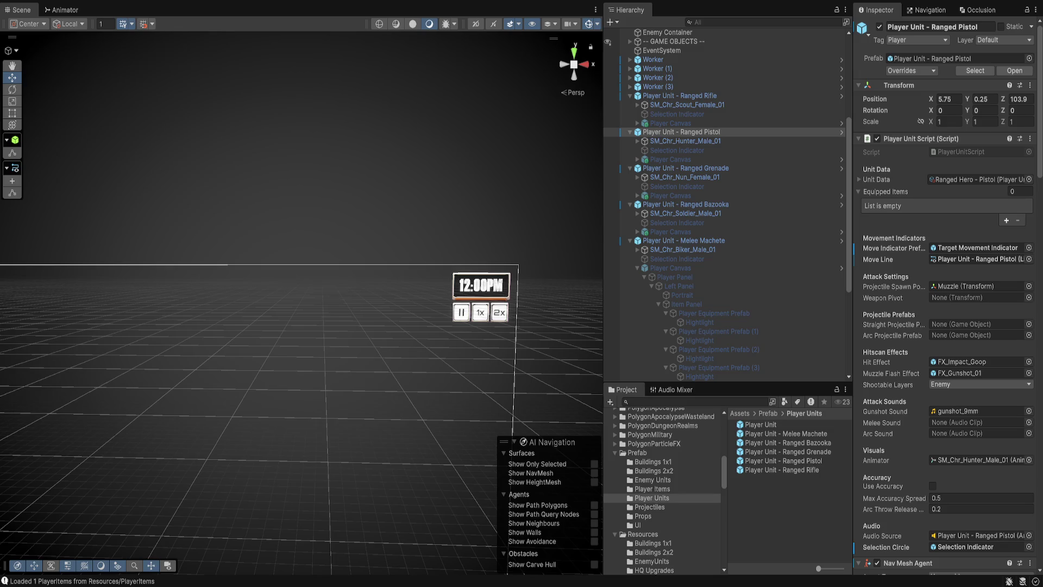
click(671, 268)
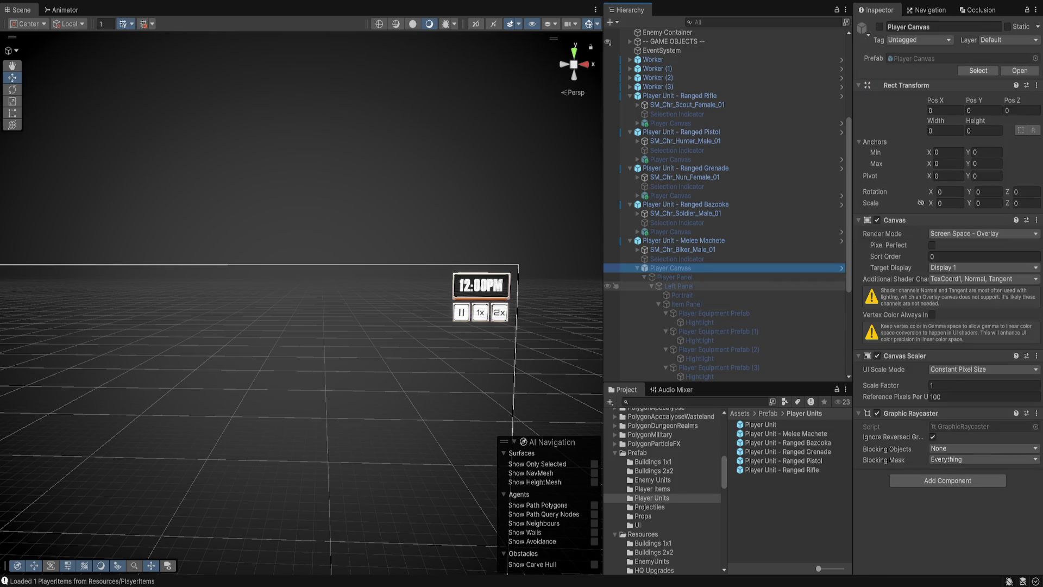
Select the Melee Machete canvas's Player Panel and locate its PlayerStatsUIScript in the project.
click(675, 277)
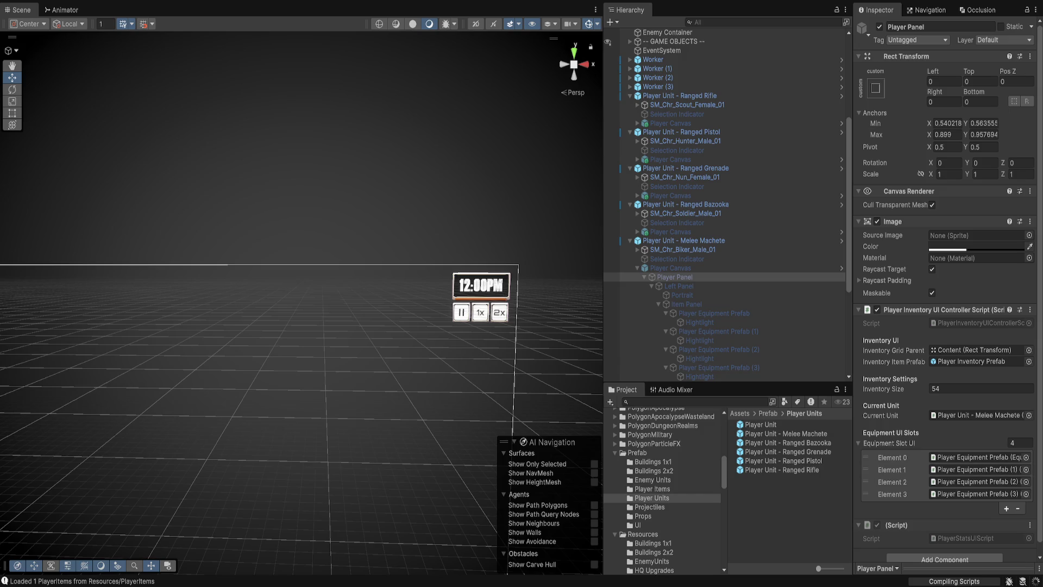
click(967, 537)
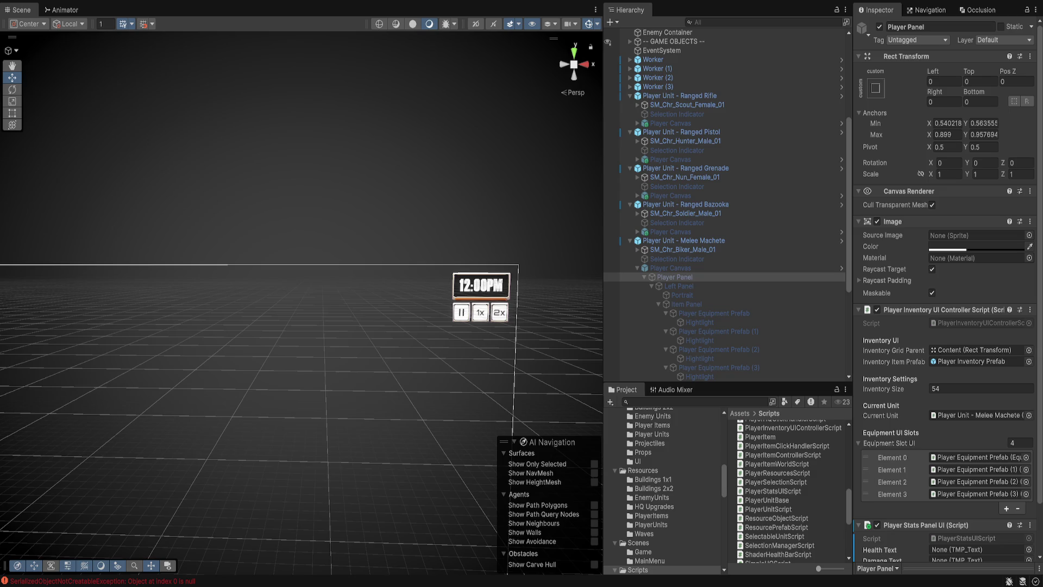
Locate PlayerStatsUIScript in the Scripts folder again after editing it, letting Unity recompile.
click(967, 538)
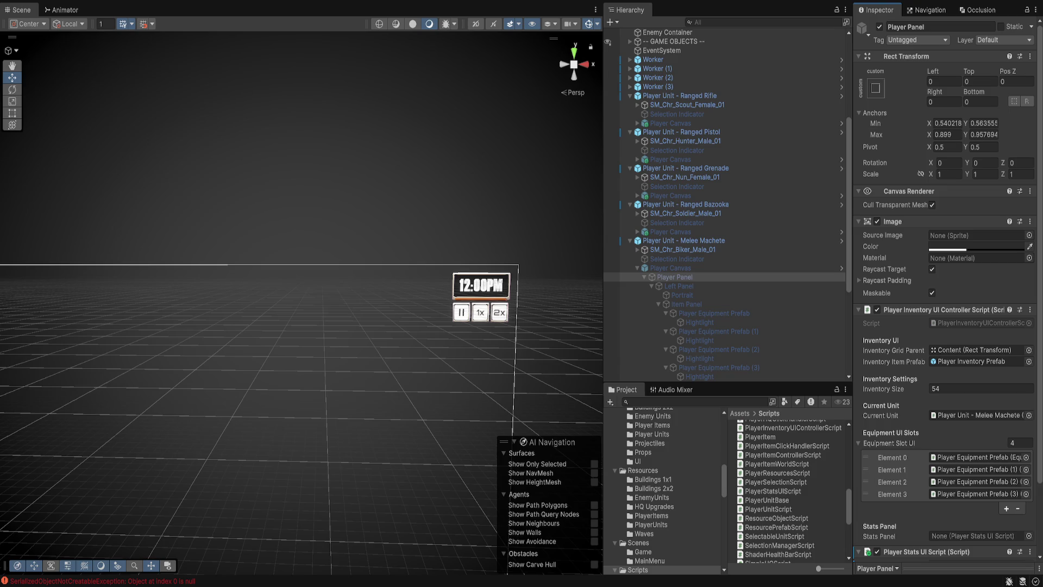
Enter Prefab Mode on Player Canvas from its arrow in the Hierarchy.
scroll(978, 350, down, 1)
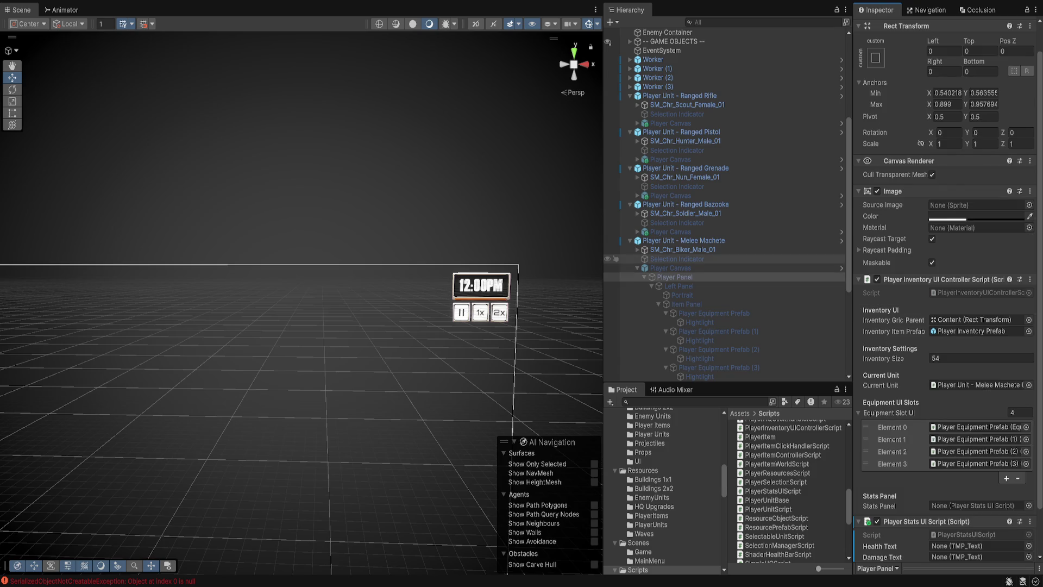
scroll(948, 380, down, 2)
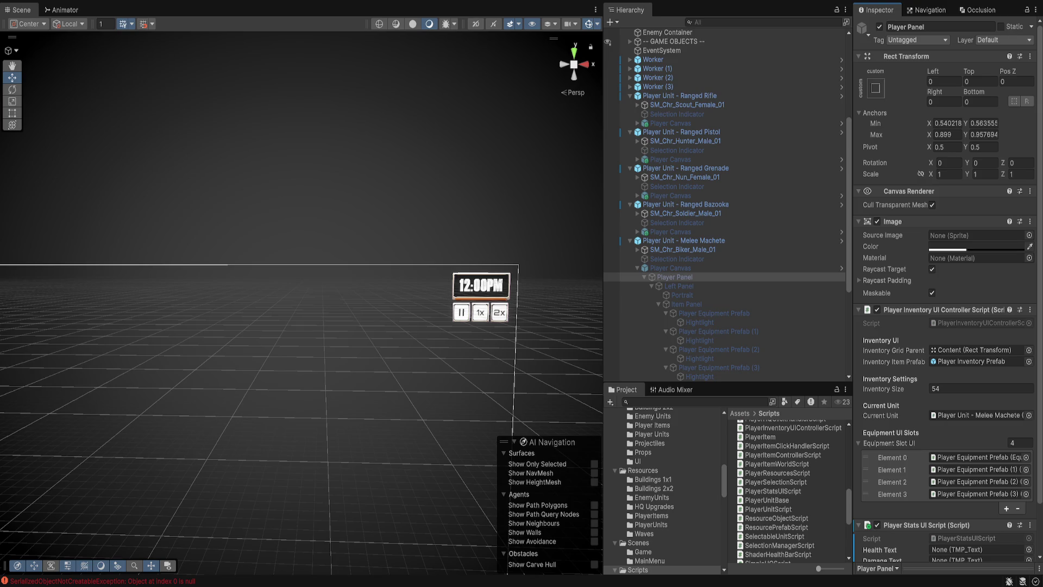
click(842, 267)
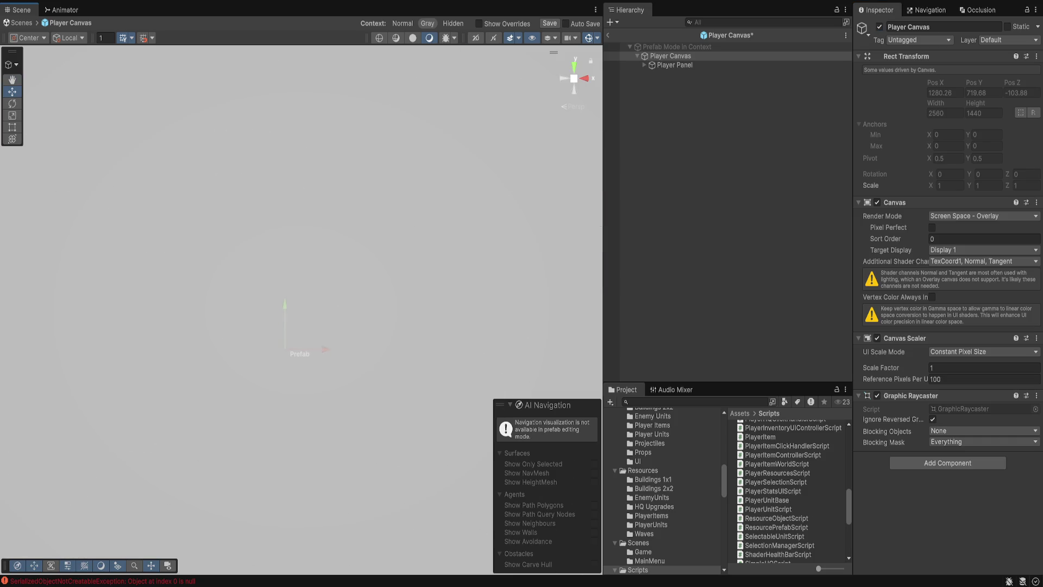
Expand Player Panel's Left Panel and Item Panel, then assign Player Equipment Prefab (3) to Element 3.
click(674, 65)
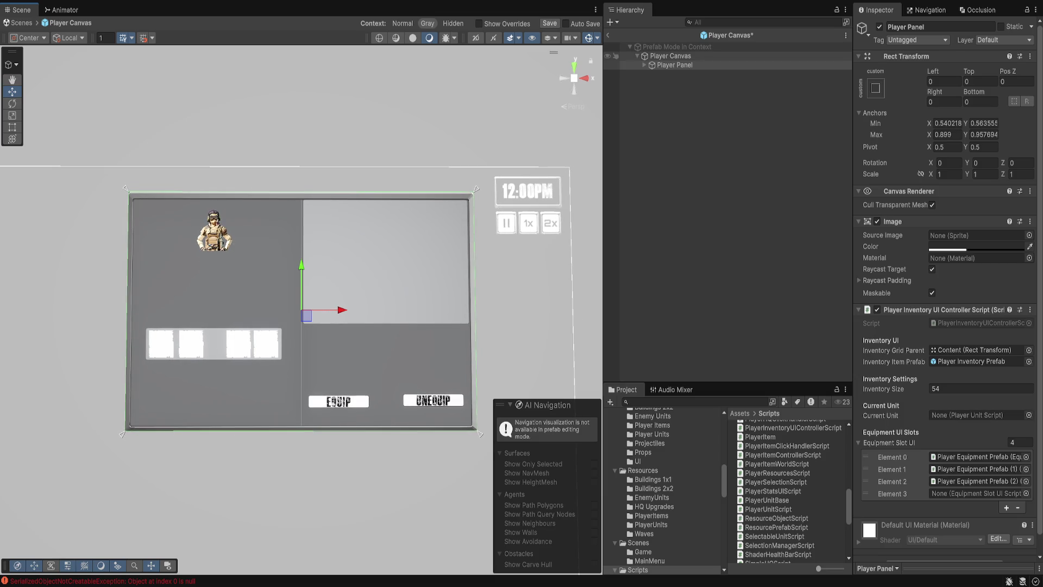
click(644, 65)
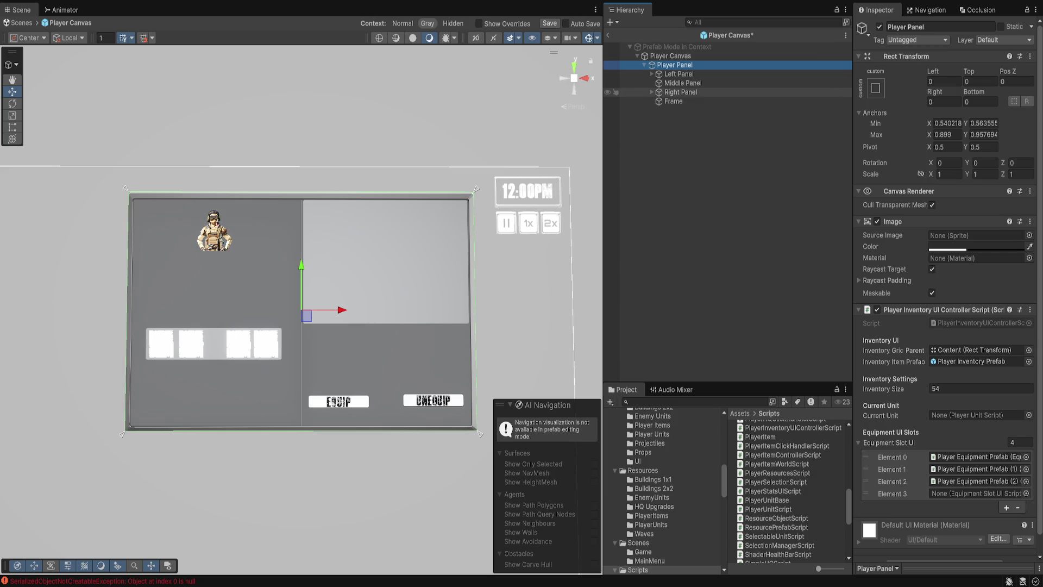
click(681, 92)
click(679, 74)
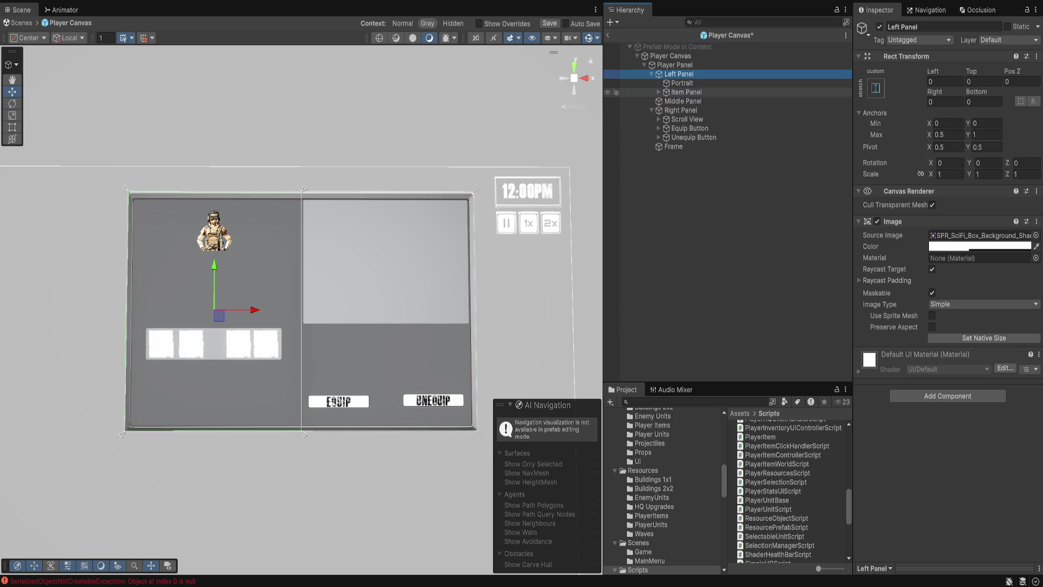
click(651, 74)
click(686, 92)
click(659, 92)
click(674, 64)
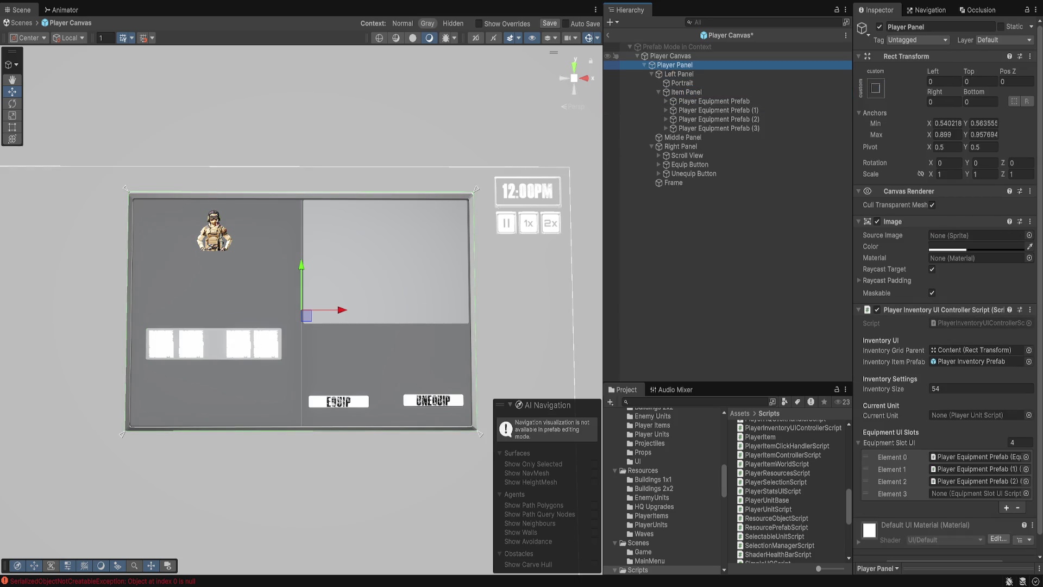
mouse_move(719, 128)
mouse_down()
mouse_move(978, 469)
mouse_move(977, 493)
mouse_up()
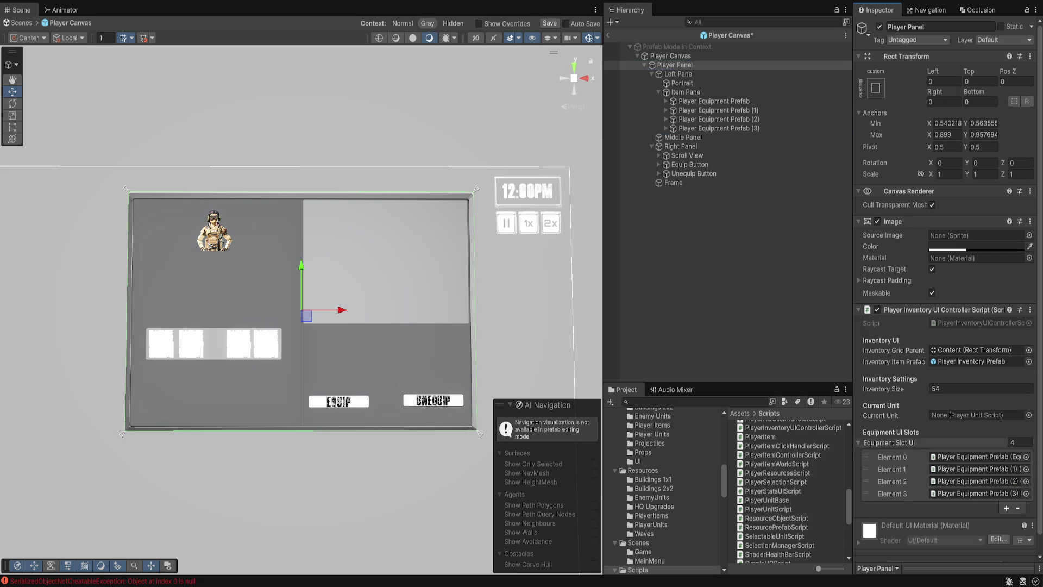
scroll(976, 493, down, 1)
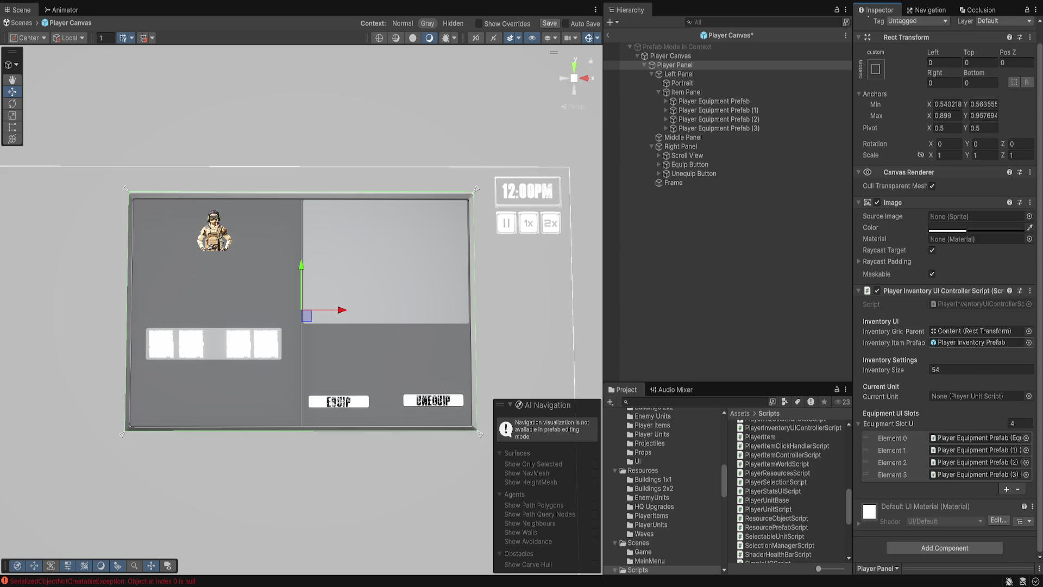
click(679, 73)
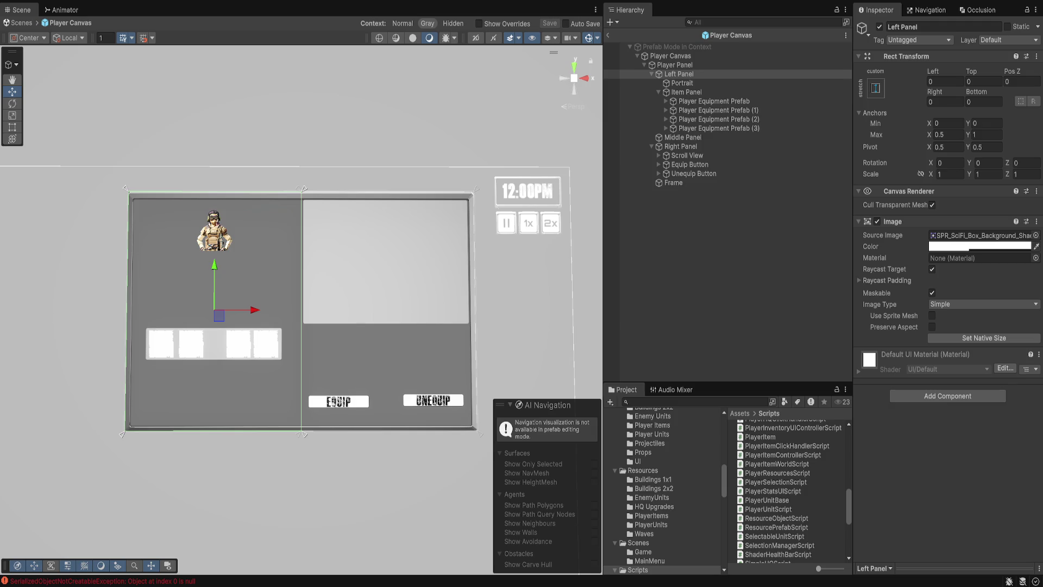
Create a 'Health: 10' TextMeshPro label and place it just below the Portrait.
click(679, 74)
click(682, 83)
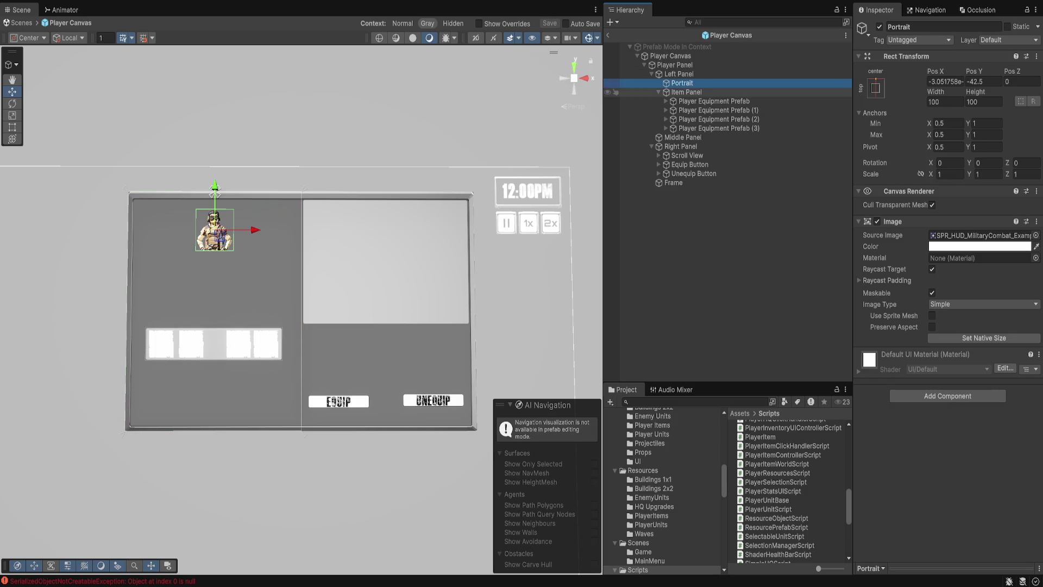
click(679, 74)
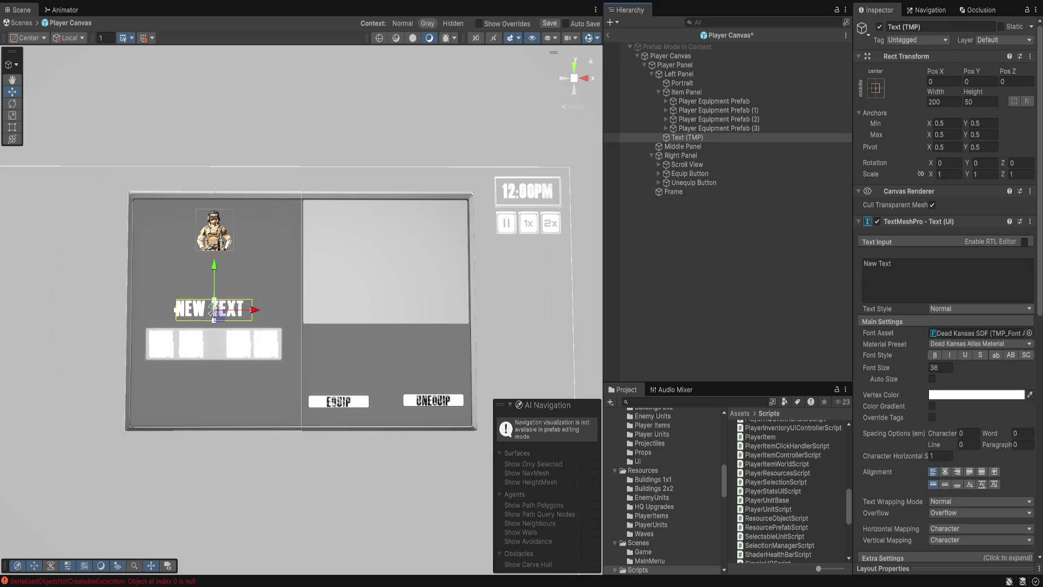
click(896, 271)
text(Health: 10)
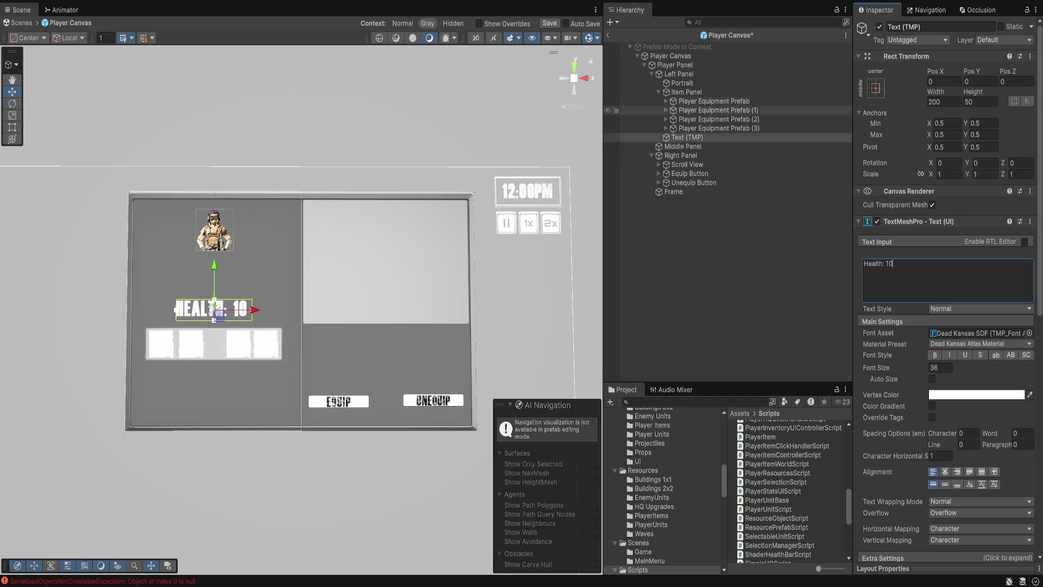
drag(687, 137, 683, 88)
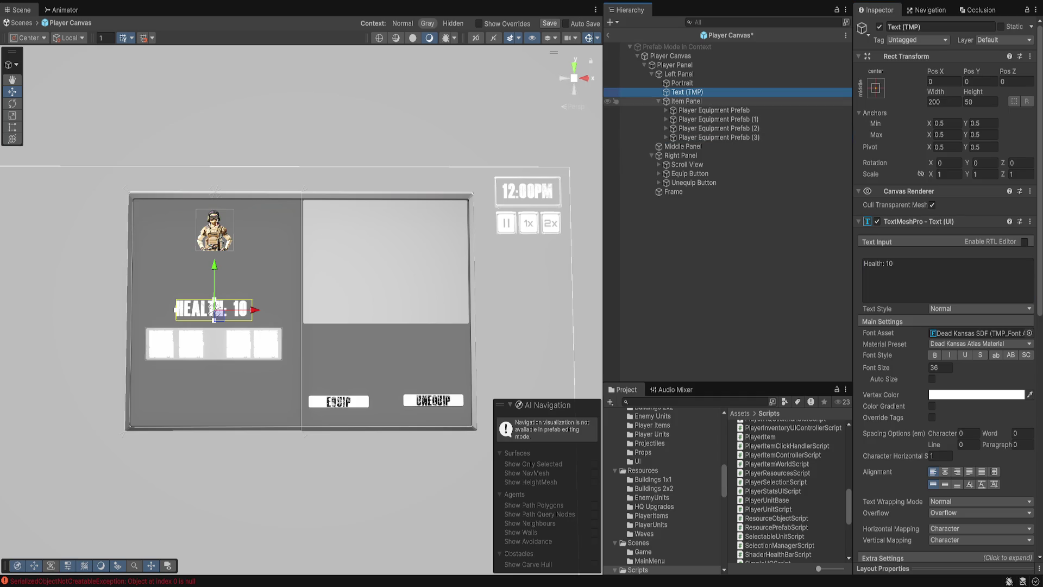
Add a new UI Panel inside the Left Panel.
click(659, 101)
click(679, 74)
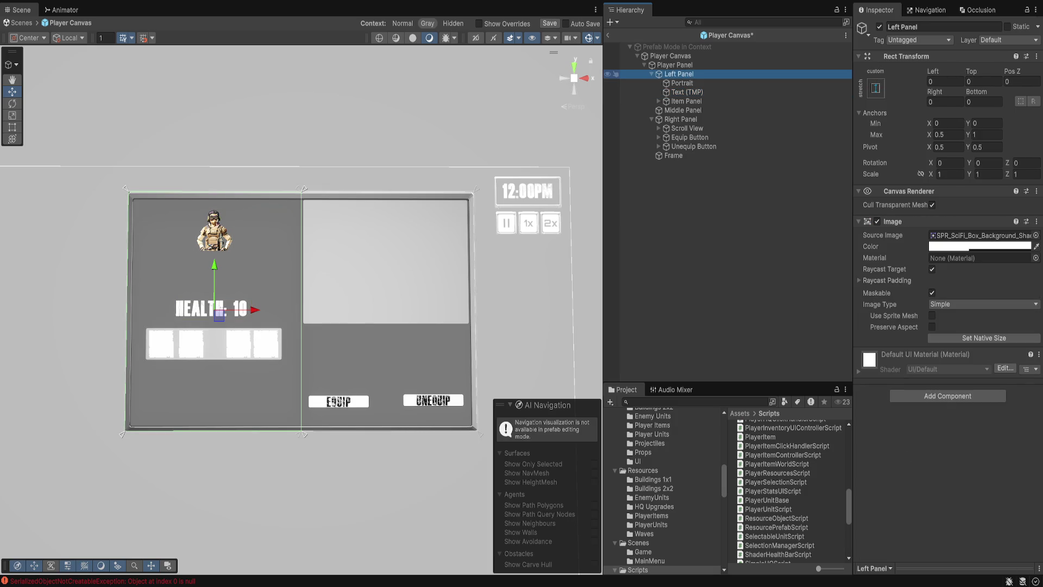
click(679, 111)
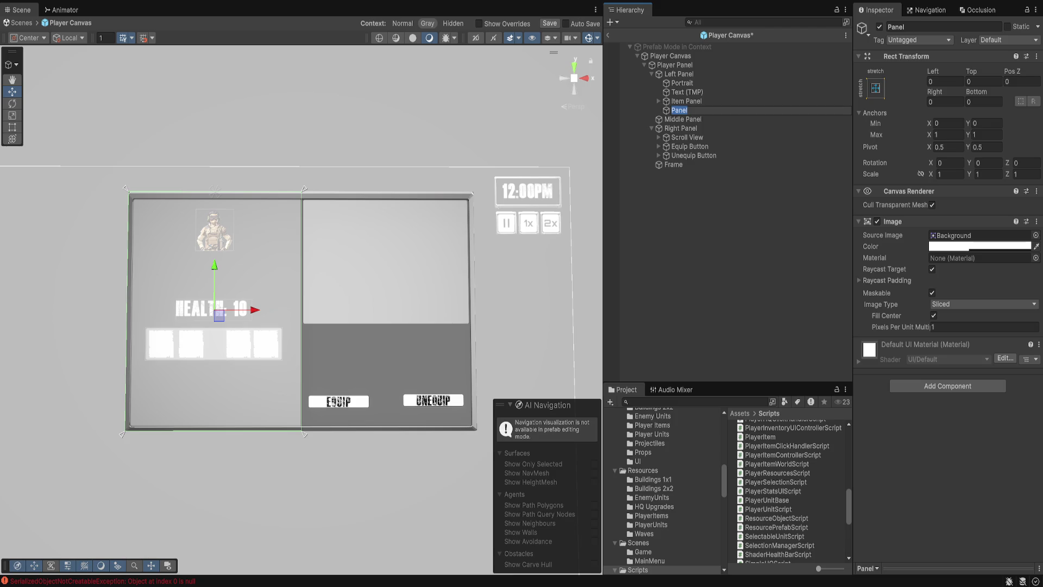
Drag the new Panel's anchors into a band below the portrait, with Anchor Min X 0.05 and offsets 0.
drag(305, 433, 296, 326)
mouse_move(125, 189)
mouse_down()
mouse_move(126, 253)
mouse_move(135, 252)
mouse_up()
click(945, 81)
text(0)
key(Tab)
text(0)
key(Tab)
key(Tab)
Save the prefab, move Panel just under Portrait, and nest the health label inside it.
text(0)
key(Tab)
text(0)
key(Tab)
text(0.05)
click(945, 81)
text(0)
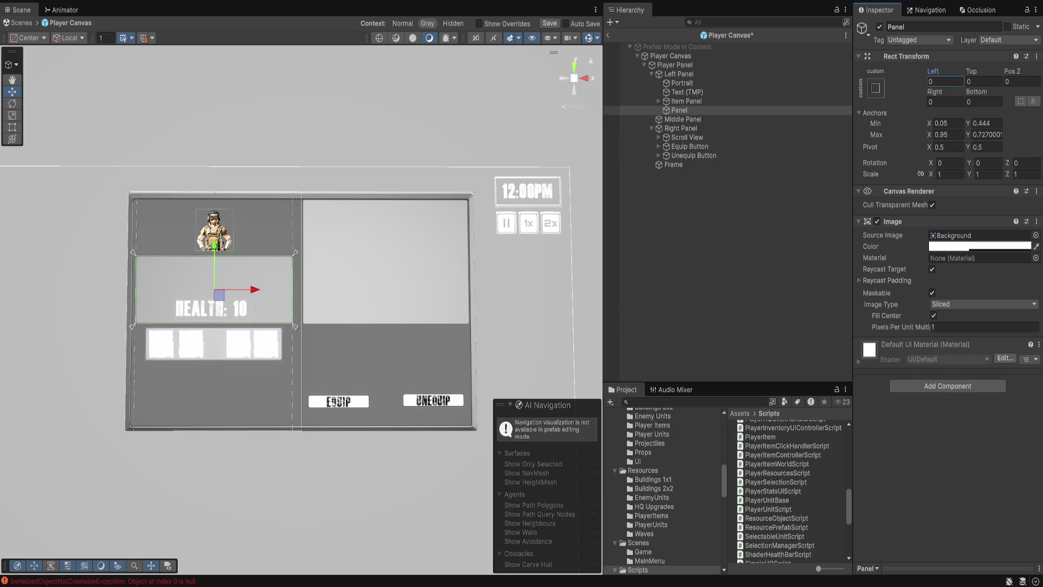
key(ctrl+s)
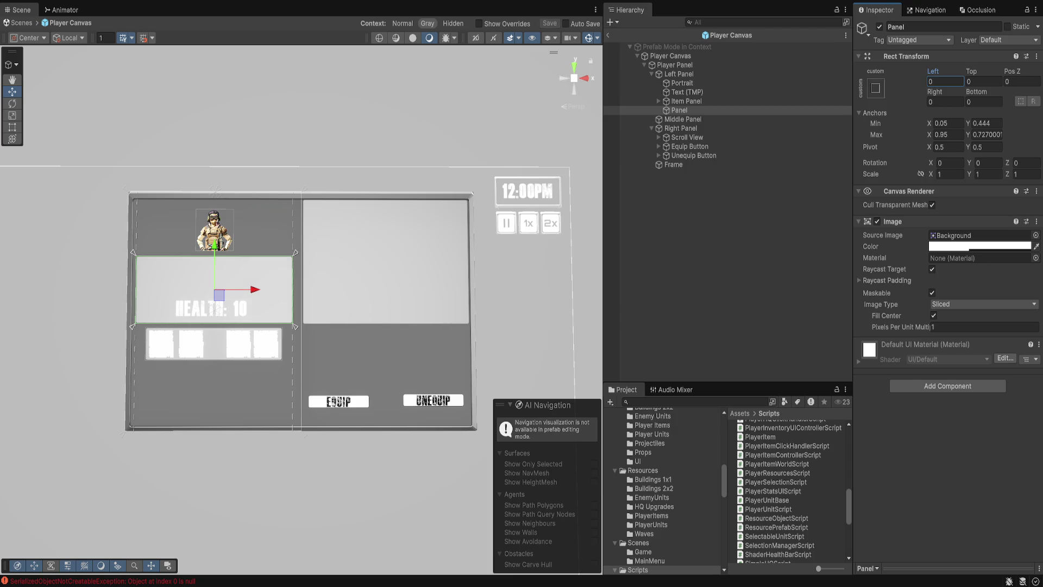
drag(679, 109, 679, 92)
key(f)
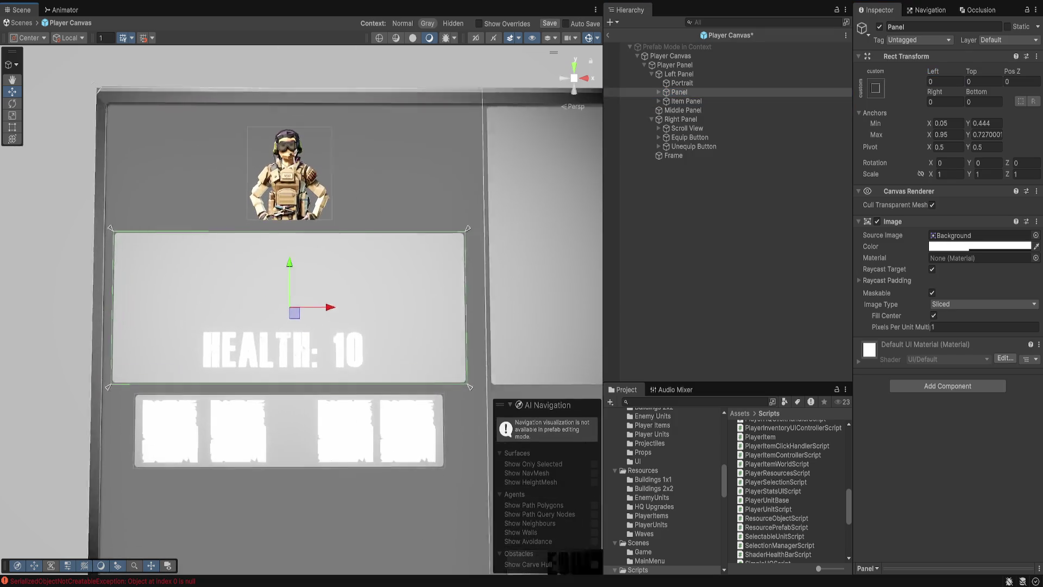
Rename the Panel's Text (TMP) label to Health Text and set its font size to 20.
click(679, 92)
click(658, 91)
click(695, 101)
key(F2)
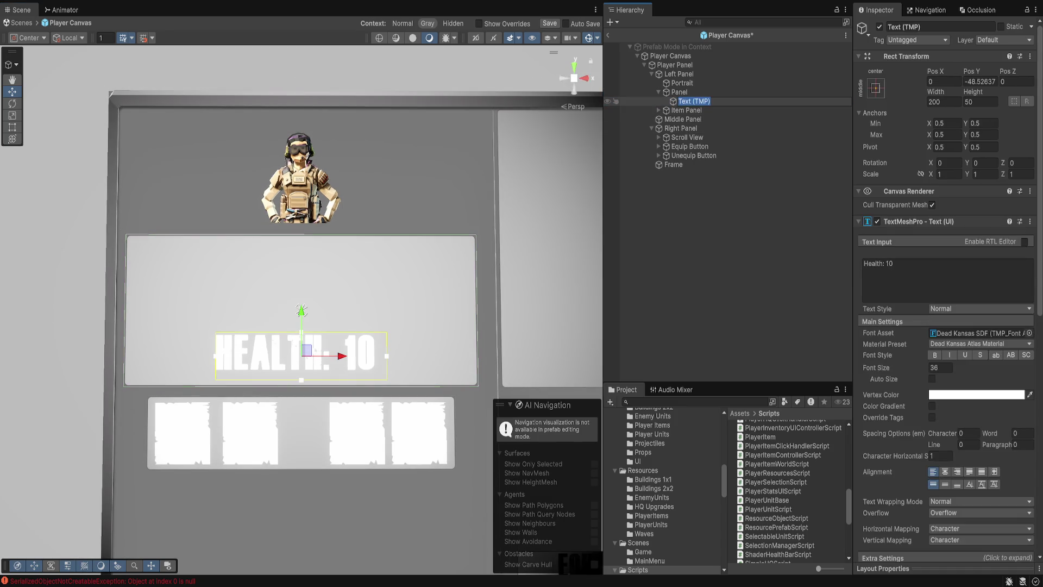
text(Health Text)
key(Return)
click(939, 367)
text(20)
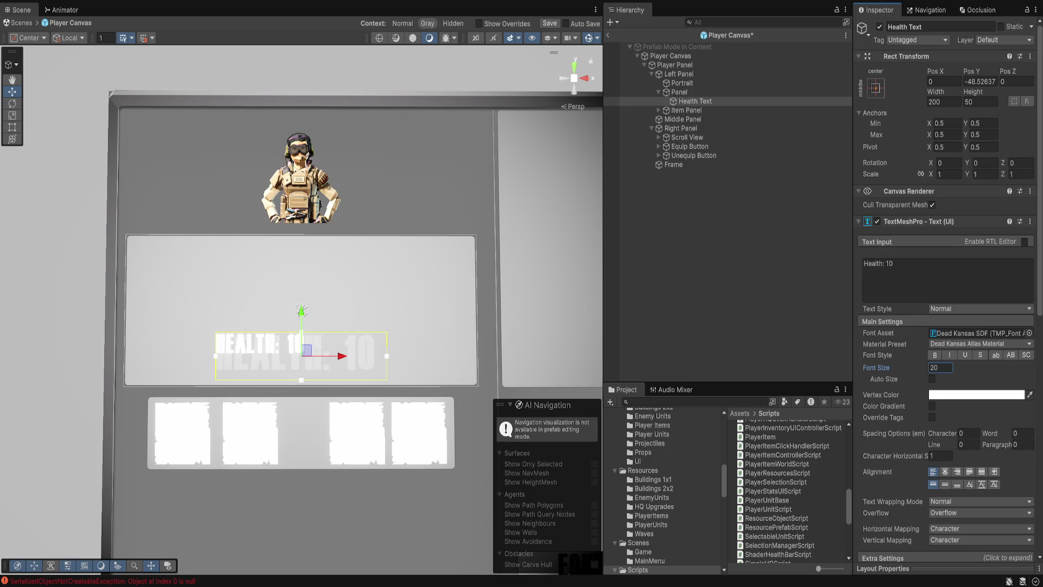
key(ctrl+s)
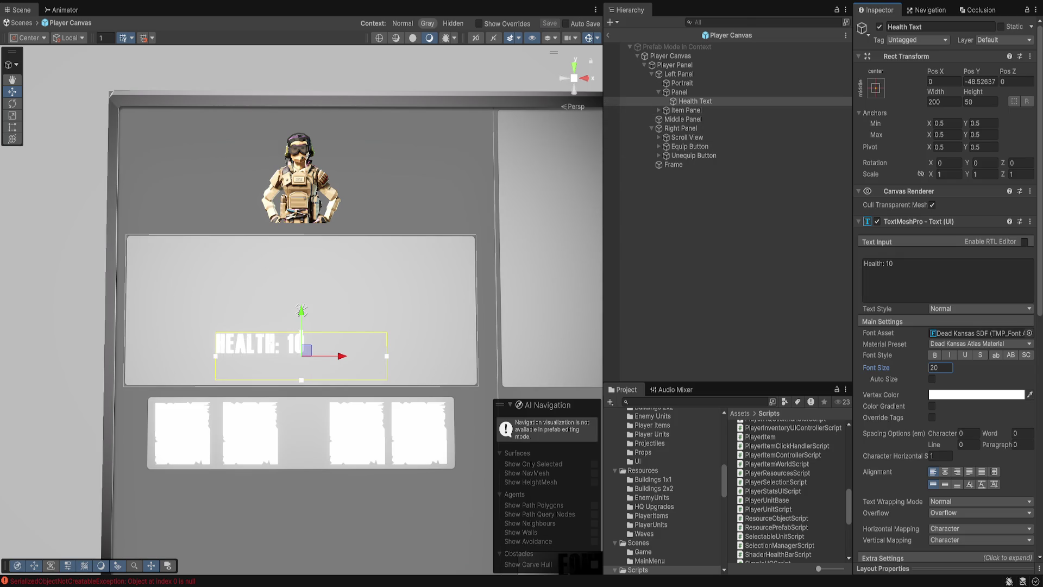
Set Health Text's rect height to 25 and anchor it to the panel's top-left corner.
click(931, 378)
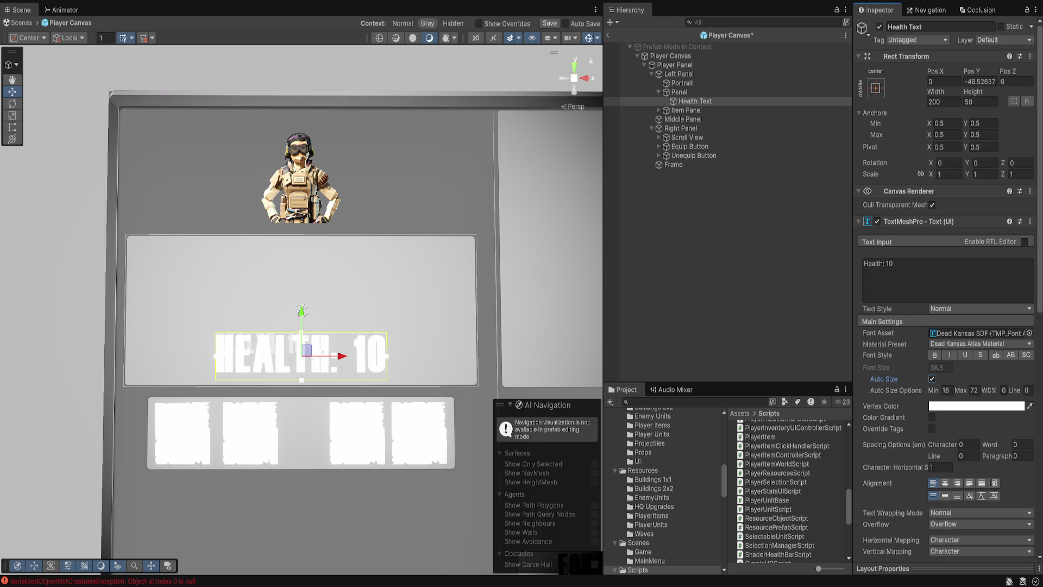
key(ctrl+z)
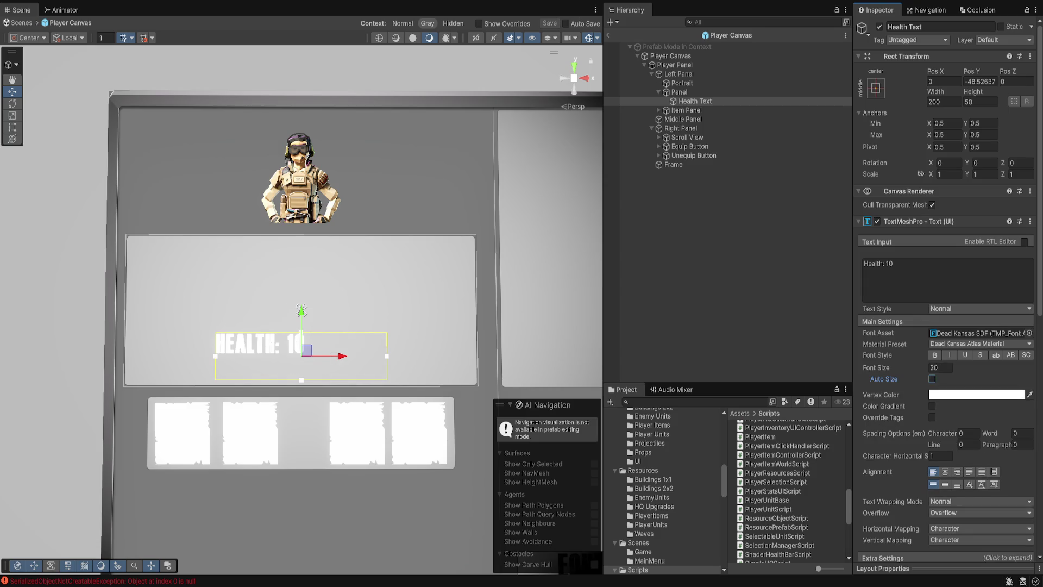
text(30)
key(BackSpace)
key(BackSpace)
text(20)
key(BackSpace)
text(5)
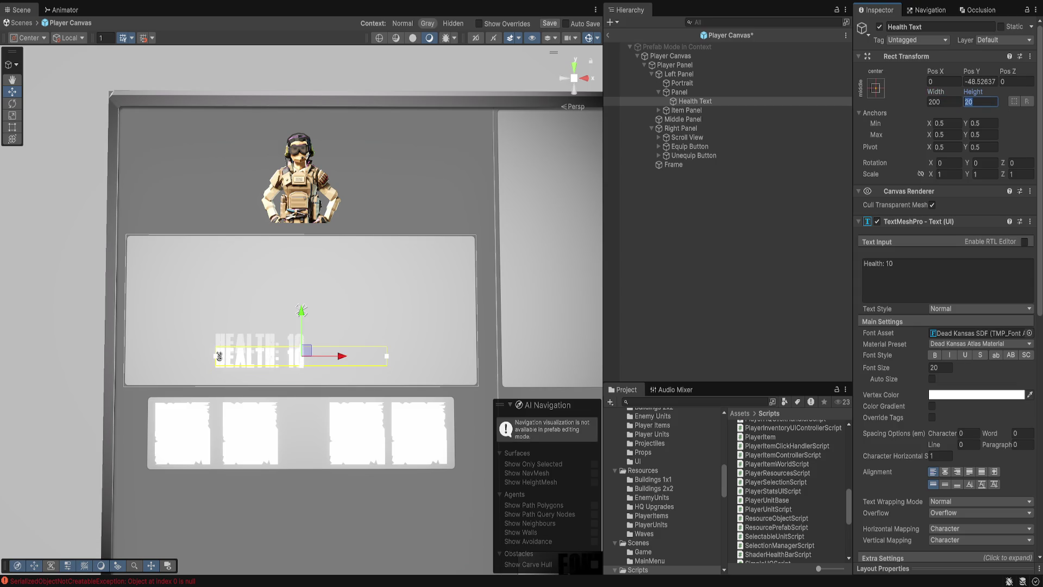
key(ctrl+s)
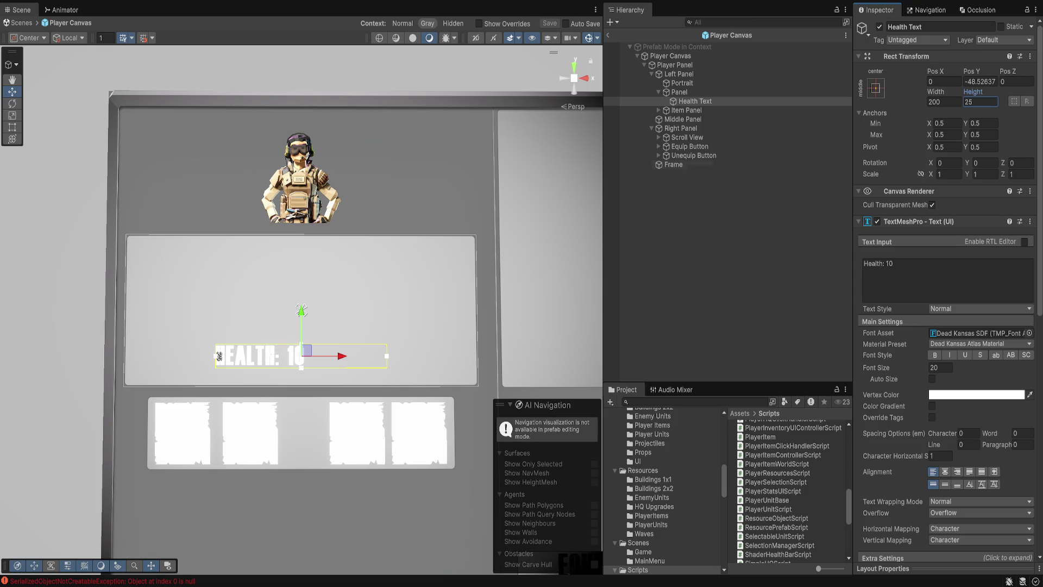
click(876, 88)
alt+shift+click(891, 123)
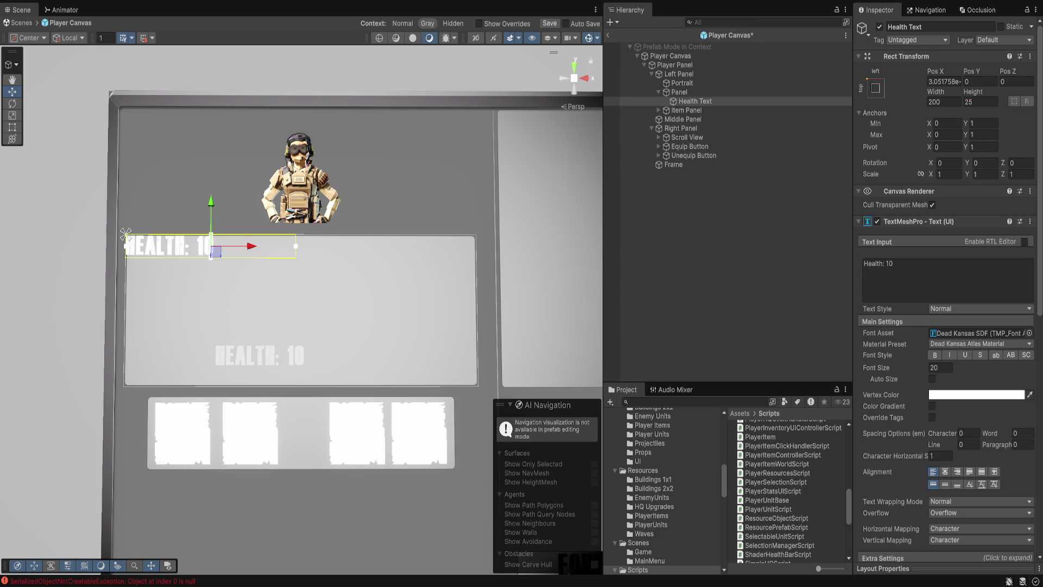
Nudge Health Text in from the corner, then add a Damage Text copy below reading 'Damage: 5'.
drag(216, 252, 223, 259)
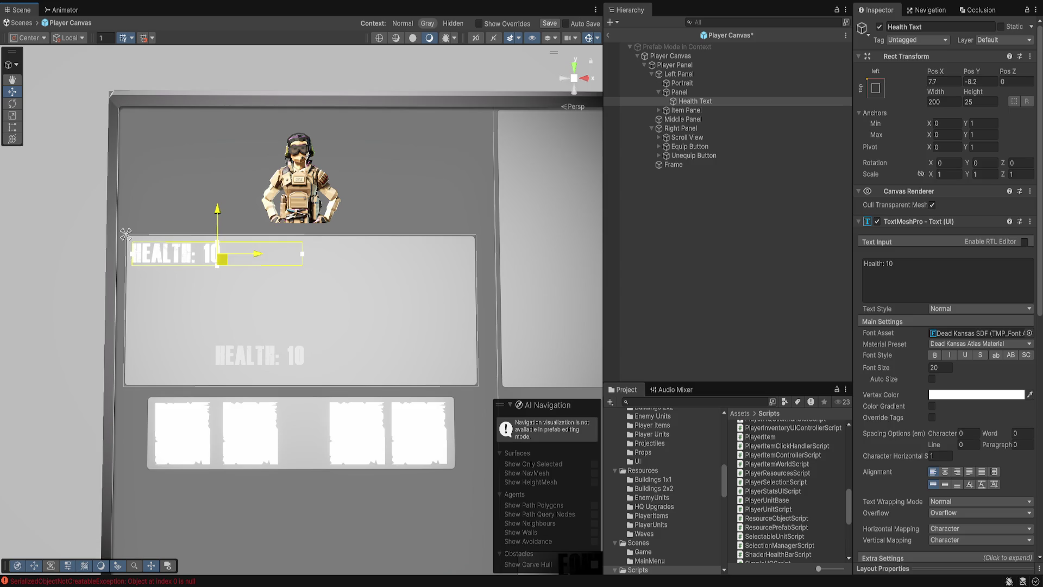
key(ctrl+s)
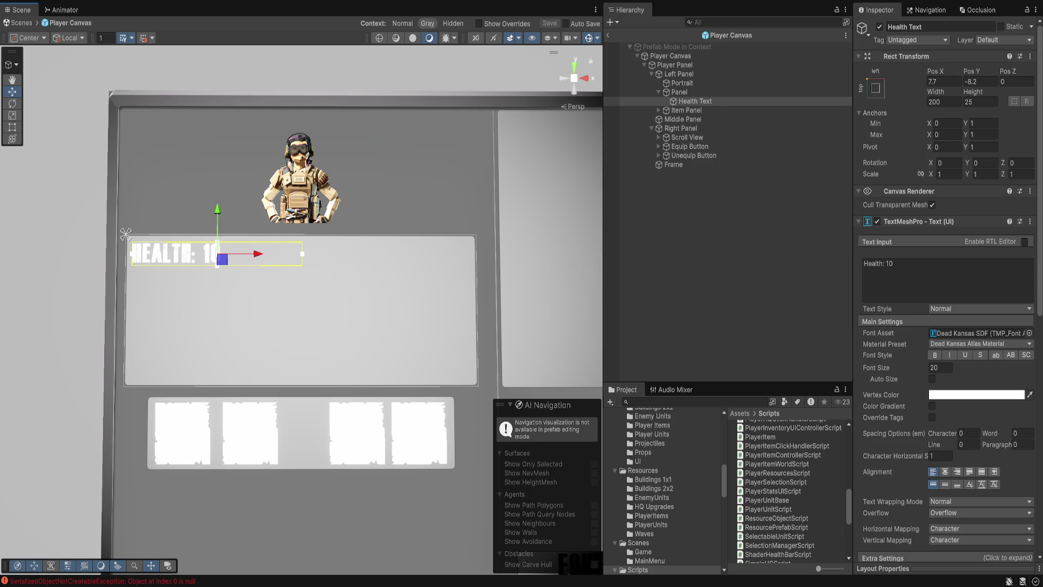
key(ctrl+d)
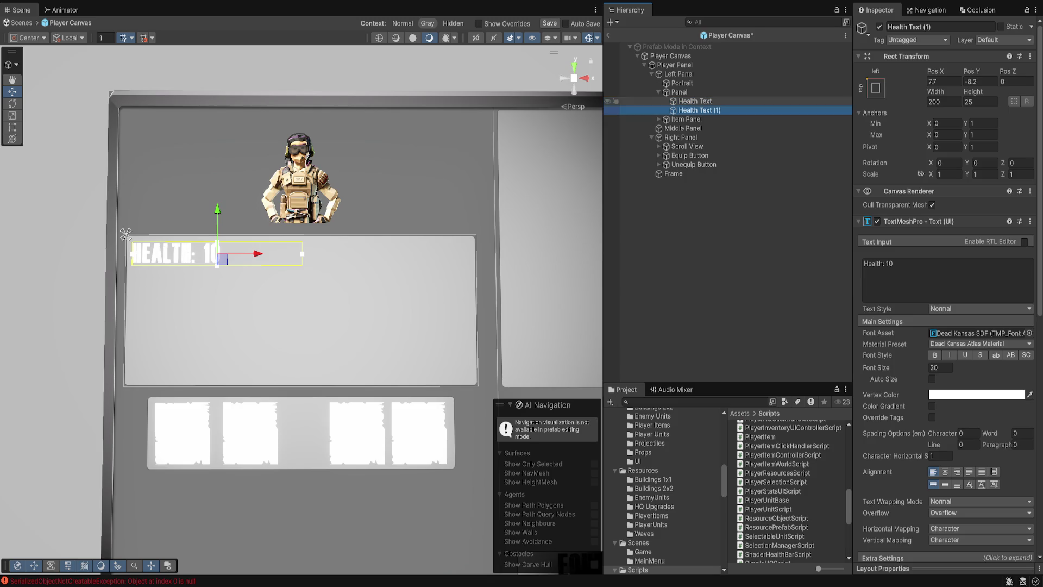
key(F2)
text(Dama)
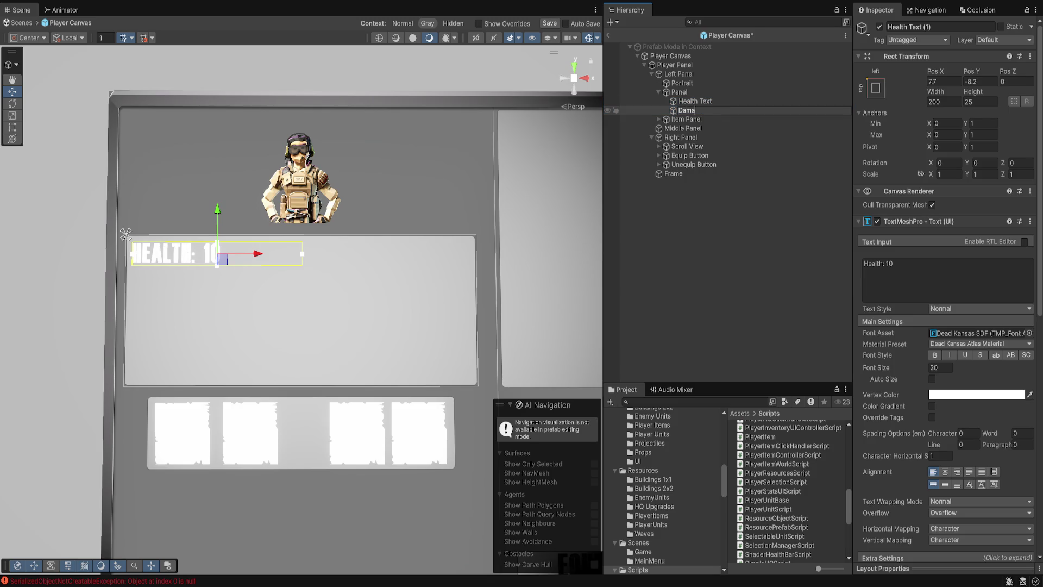
text(ge Text)
key(Return)
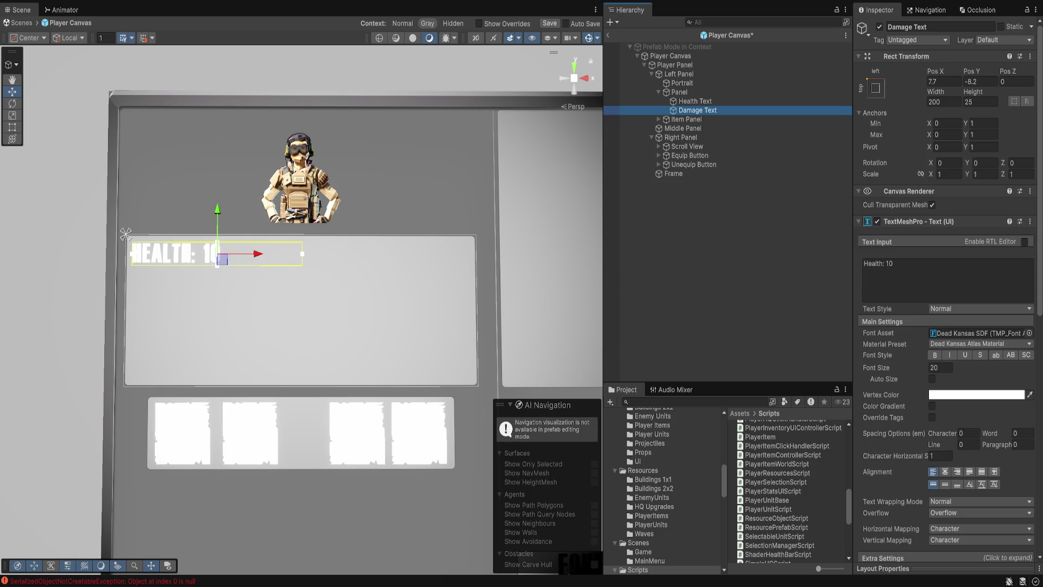
drag(218, 223, 217, 253)
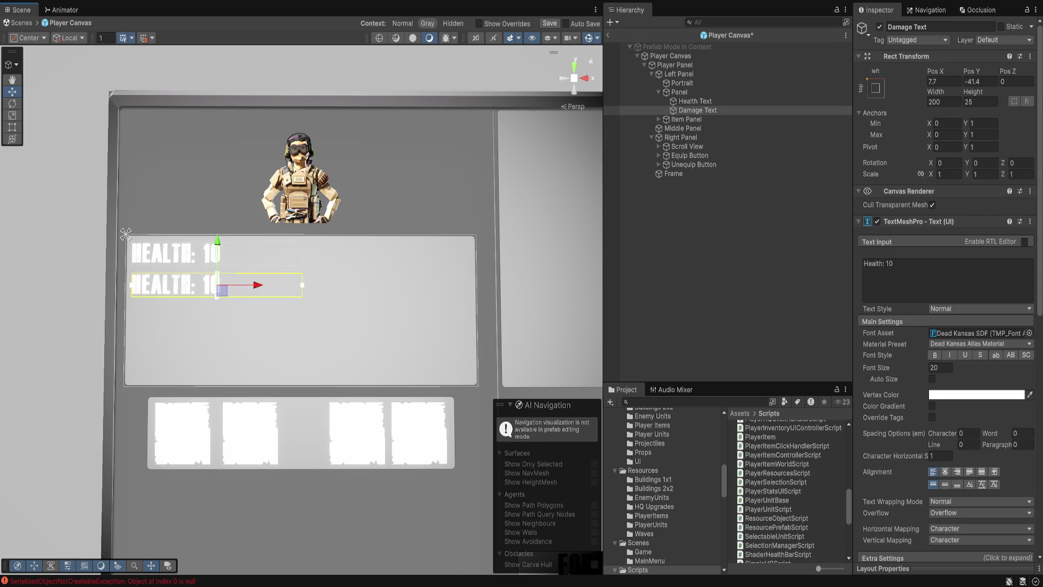
click(948, 280)
key(ctrl+a)
key(BackSpace)
text(Damage: )
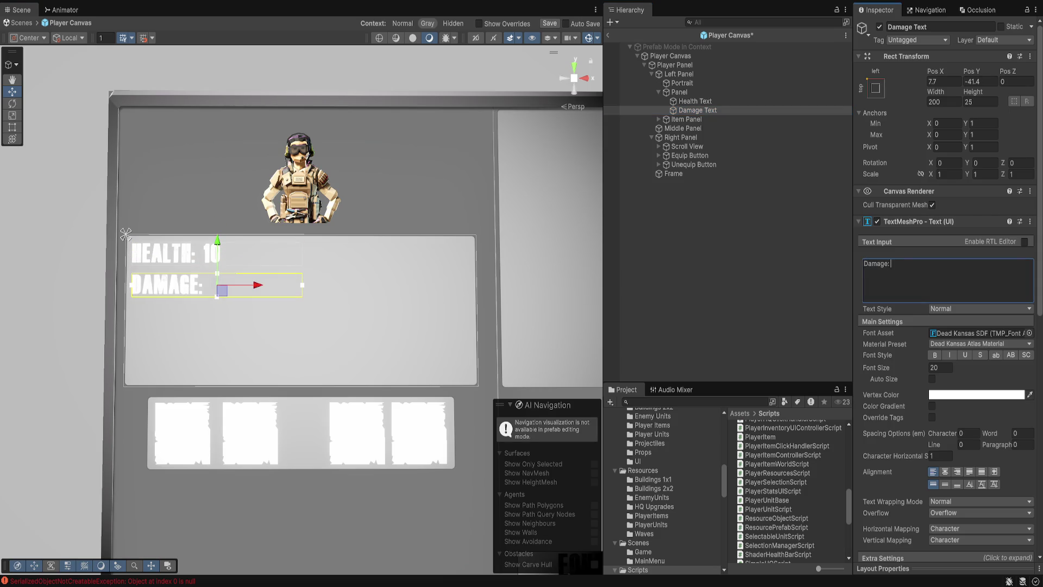
text(5)
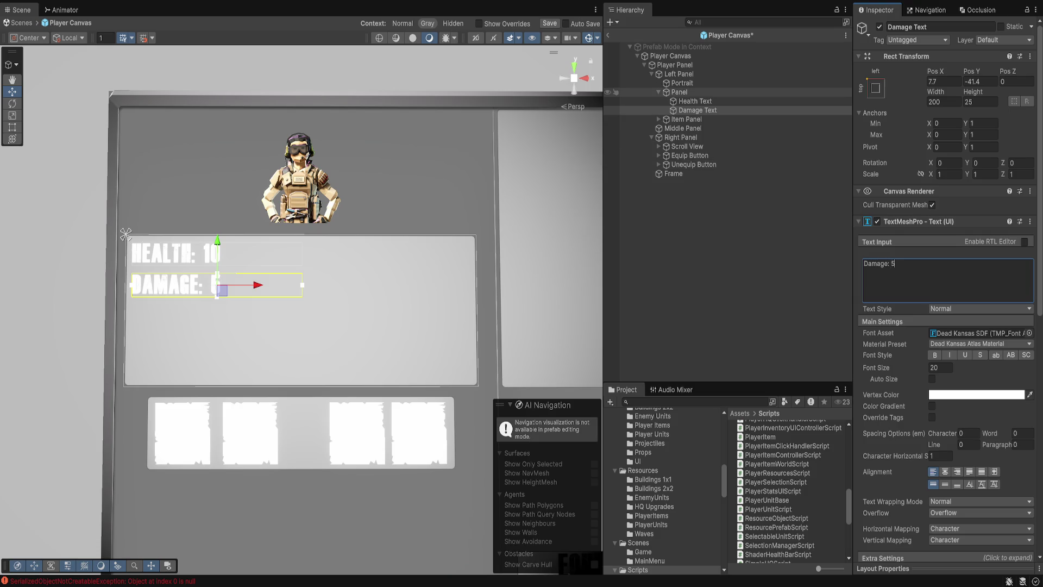
key(ctrl+s)
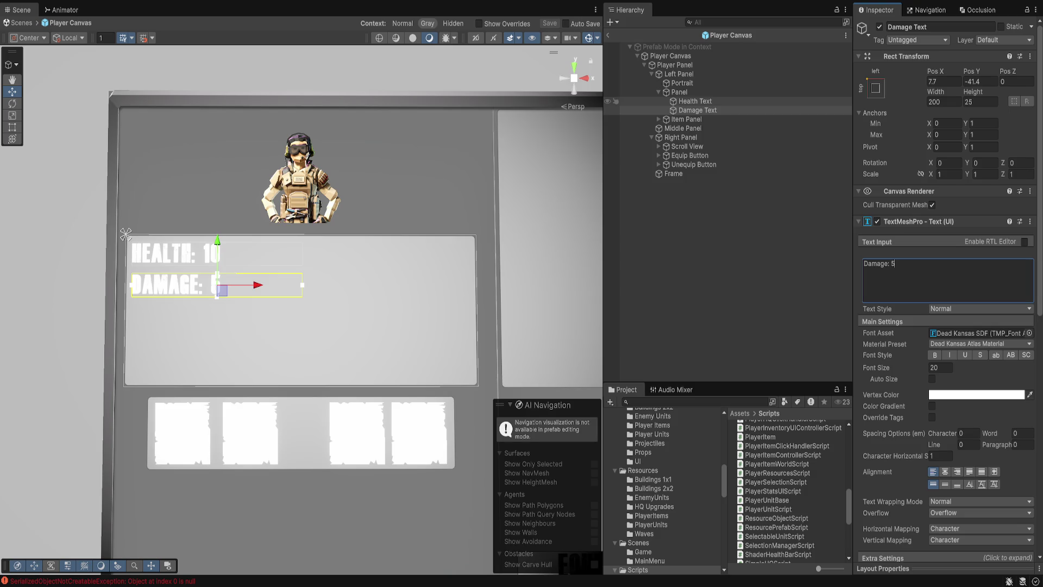
Add an Attack Rate Text label below Damage reading 'Attack Rate: 5'.
key(ctrl+d)
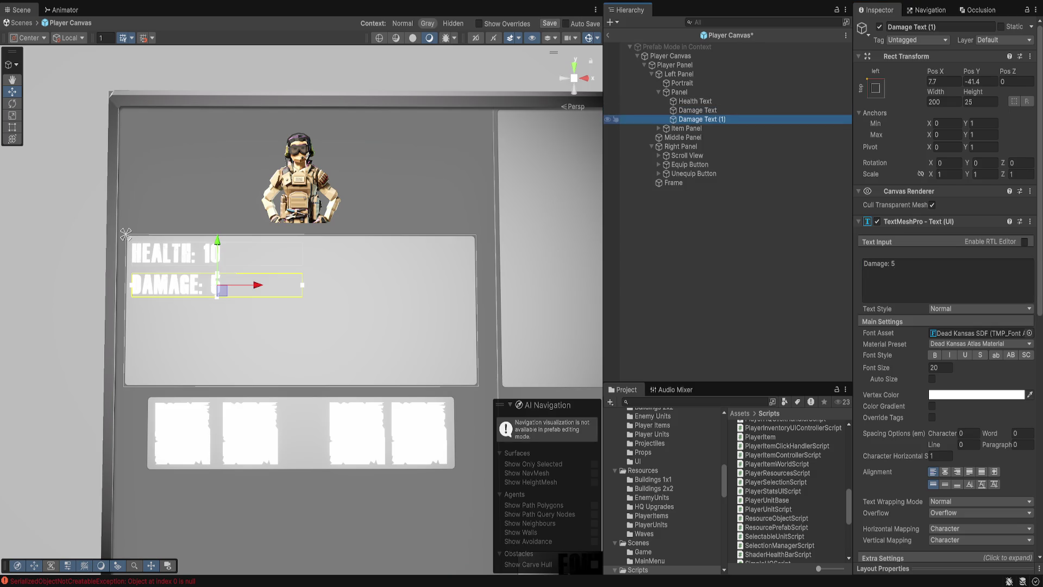
key(F2)
text(Attack Rate Tex)
key(Return)
drag(222, 291, 222, 322)
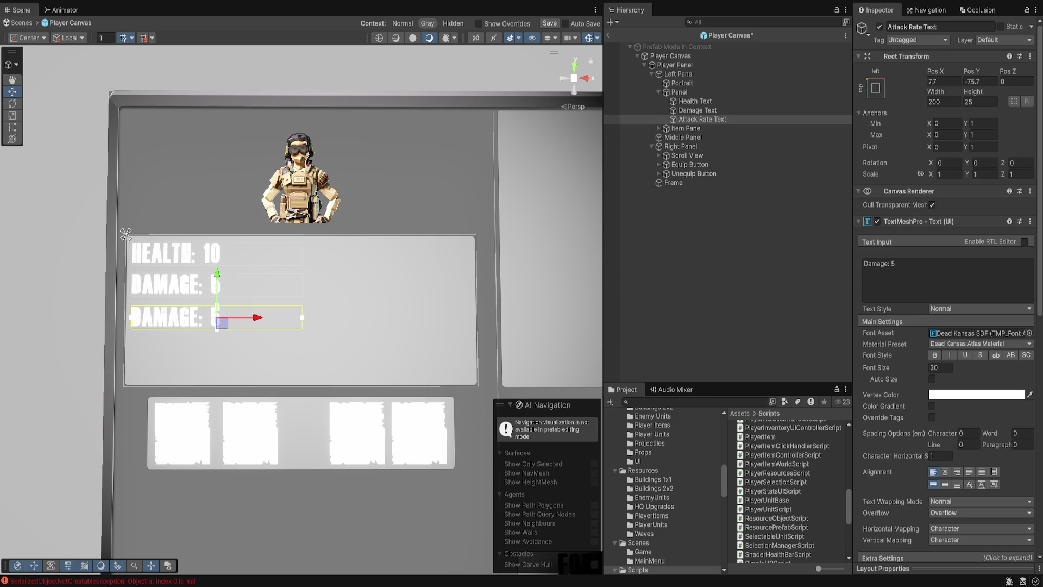
double_click(875, 264)
text(Attack Ra)
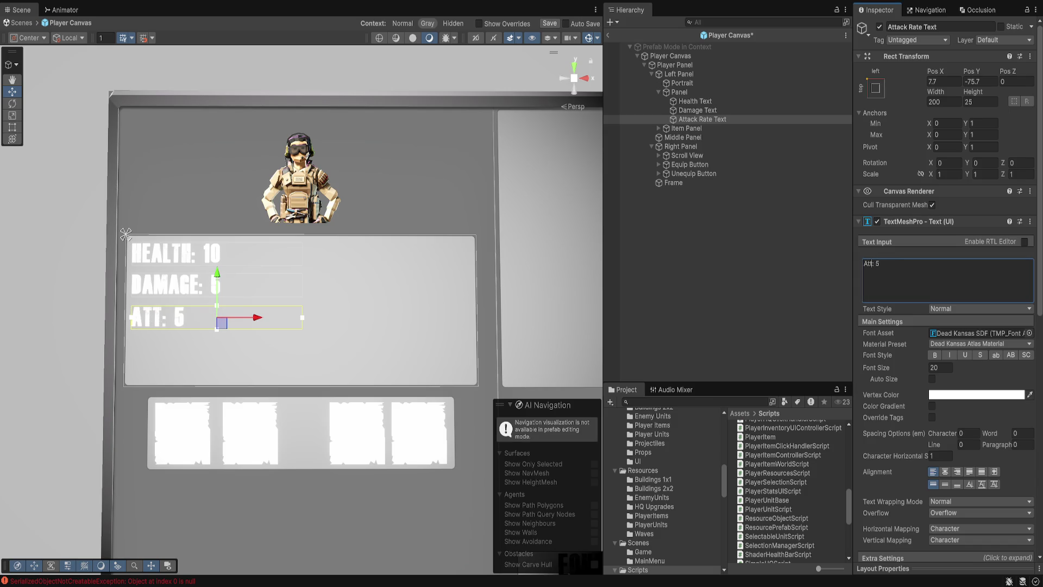
text(te)
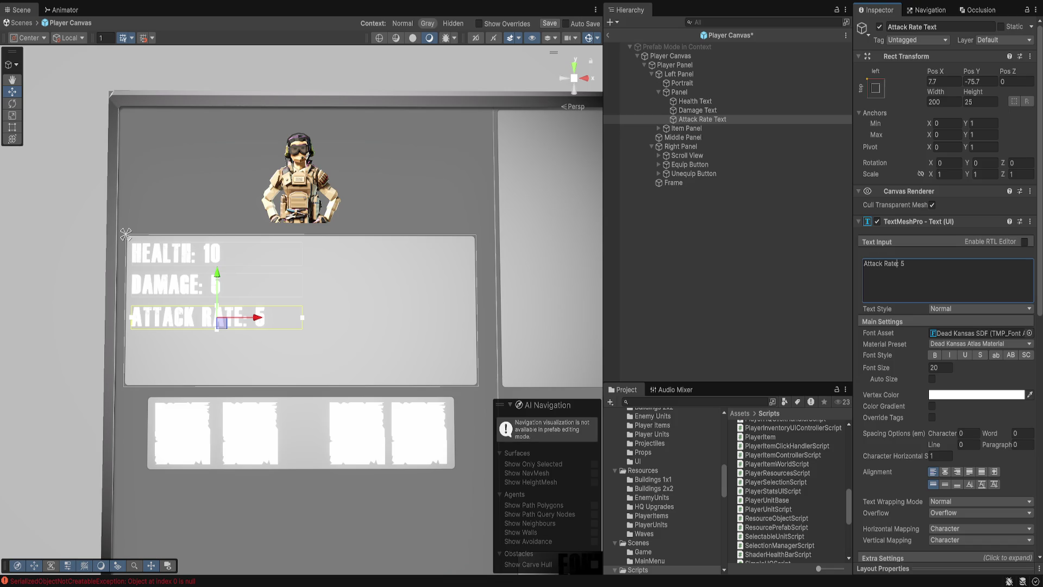
click(697, 110)
click(702, 119)
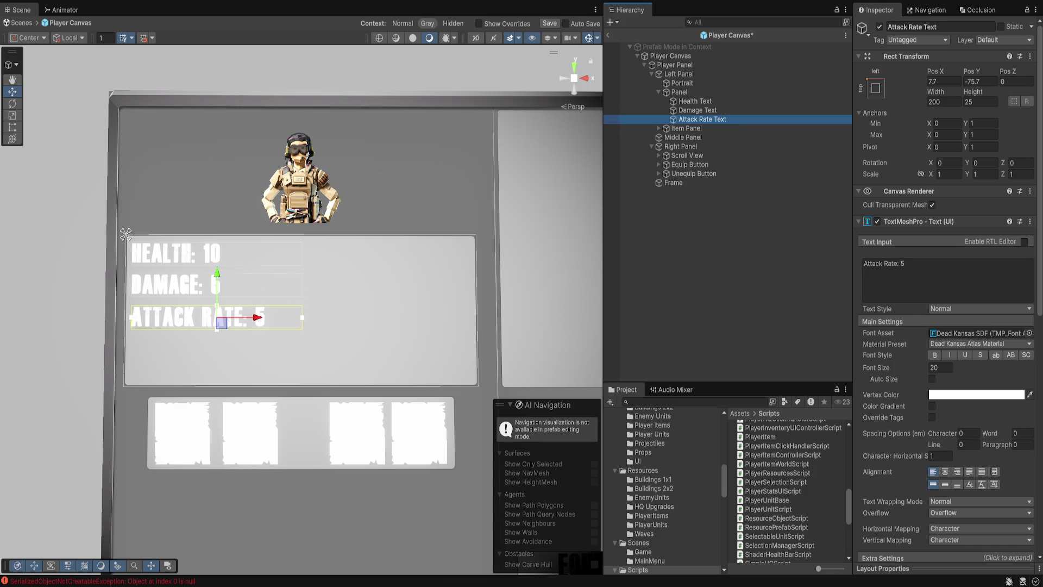
Add an Attack Range Text label below Attack Rate reading 'Attack Range: 5'.
key(ctrl+d)
key(F2)
text(Range)
key(End)
key(BackSpace)
key(BackSpace)
key(BackSpace)
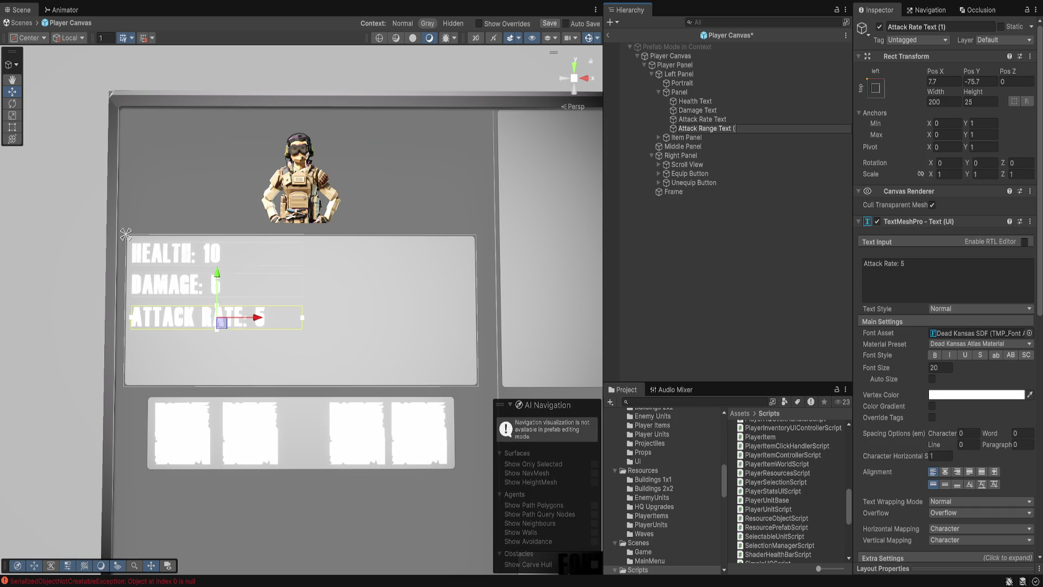
key(Return)
drag(217, 274, 217, 307)
click(891, 263)
text(At)
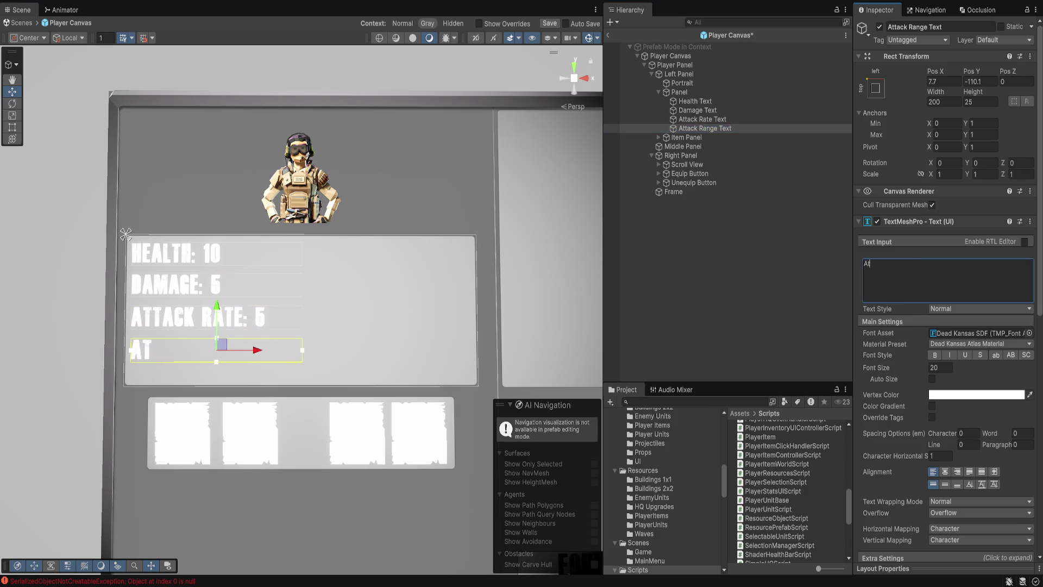
text(tack Range:L)
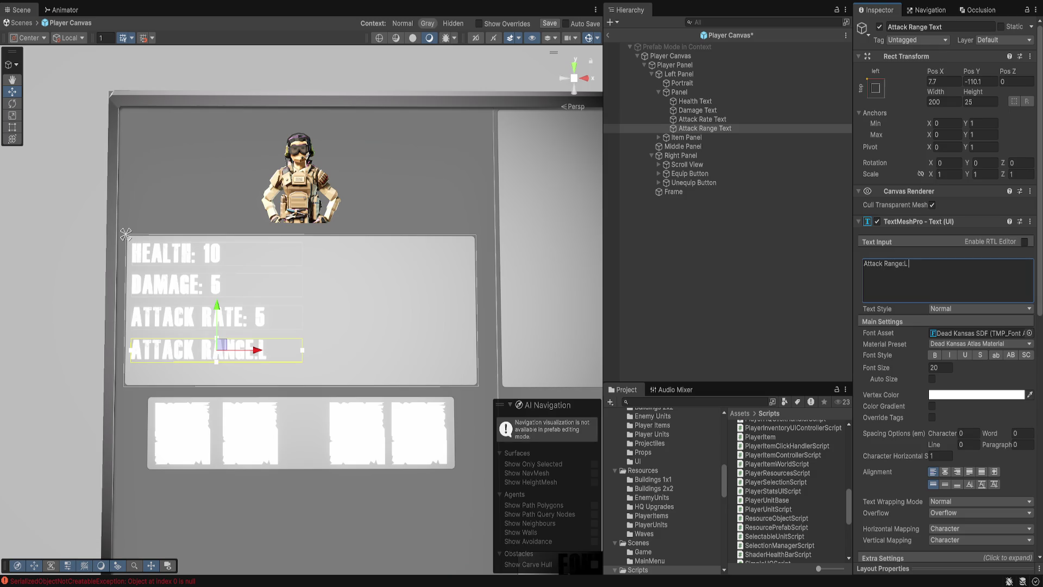
key(BackSpace)
text(5)
key(Escape)
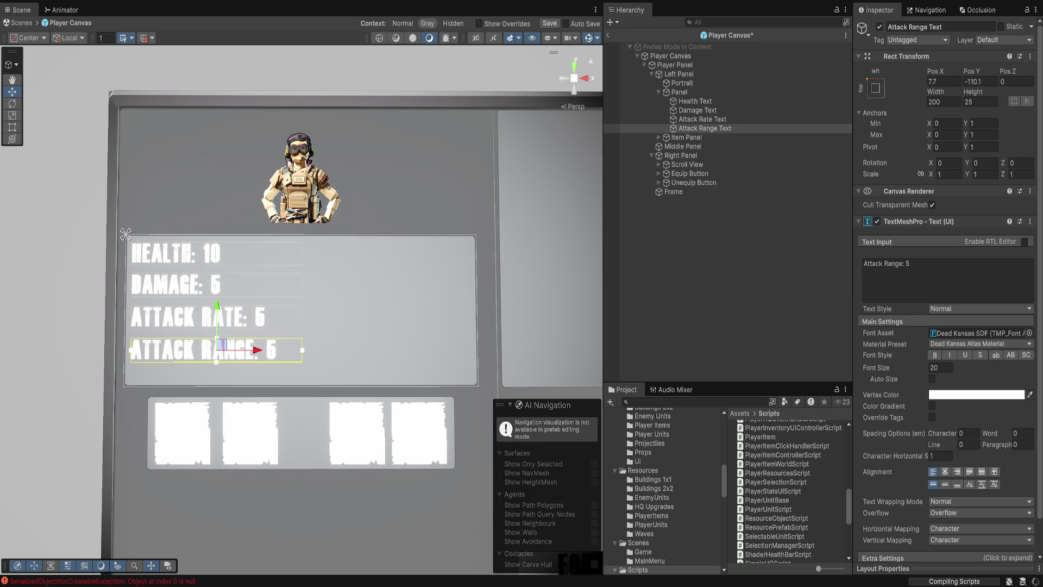
click(695, 101)
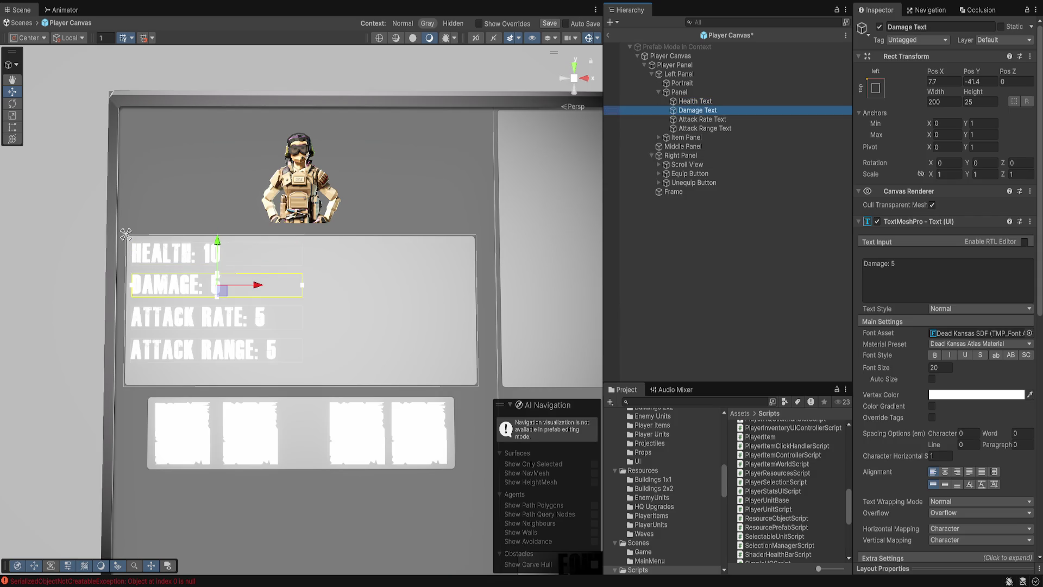
Move the Damage, Attack Rate and Attack Range labels up to tighten the spacing.
drag(217, 256, 217, 252)
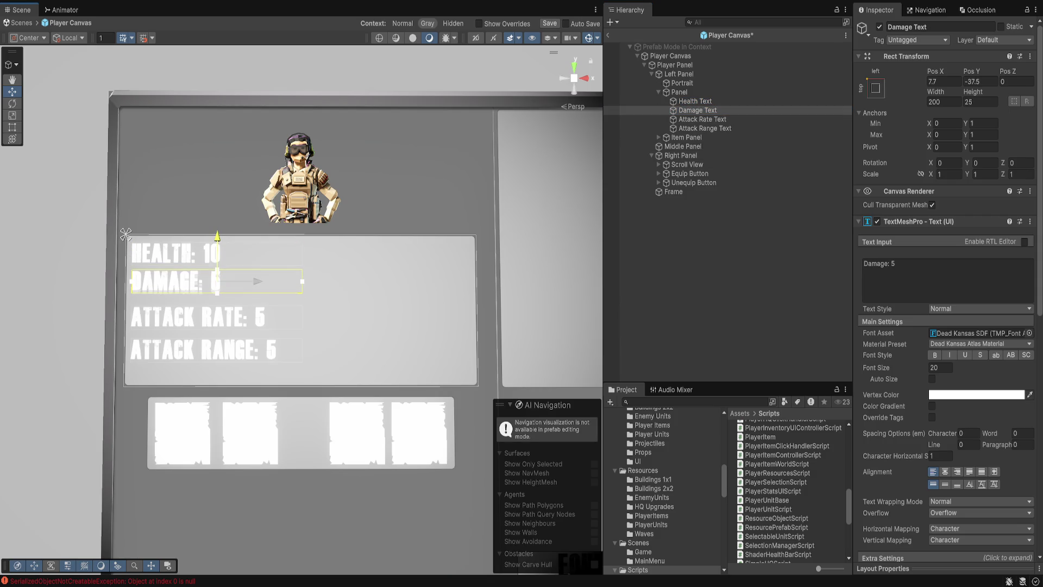
key(ctrl+s)
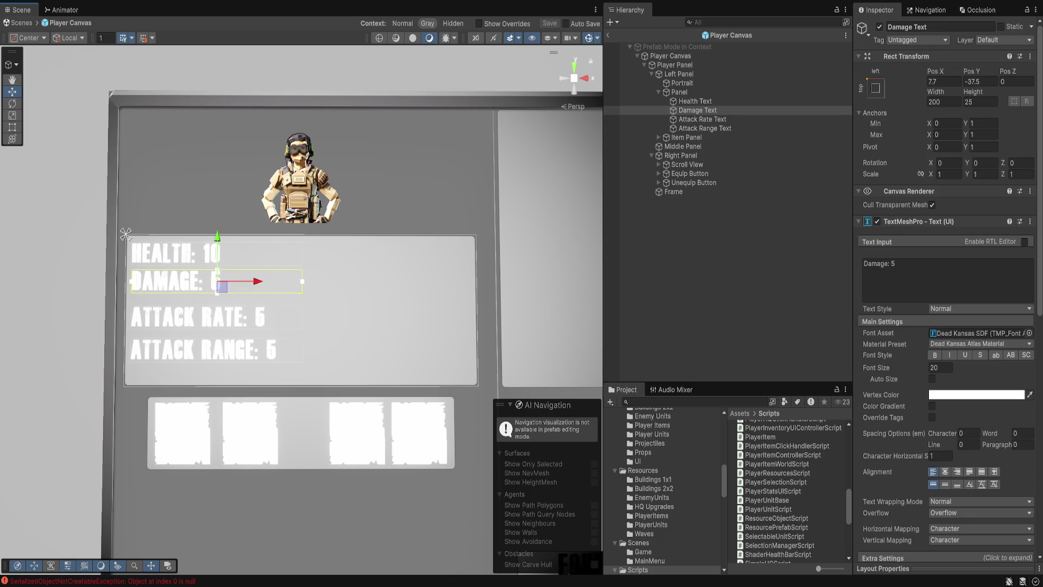
click(702, 119)
drag(218, 280, 217, 274)
click(705, 128)
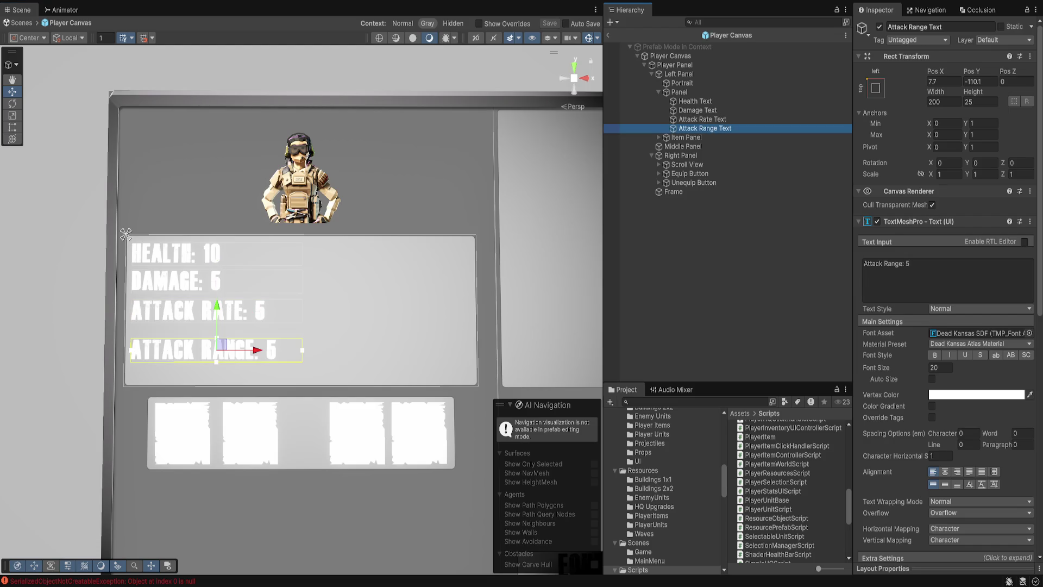
mouse_move(216, 325)
mouse_down()
mouse_move(217, 309)
mouse_move(216, 335)
mouse_up()
Duplicate Attack Range Text as Movement Speed Text and start its text 'Movement Speed: 5'.
key(ctrl+d)
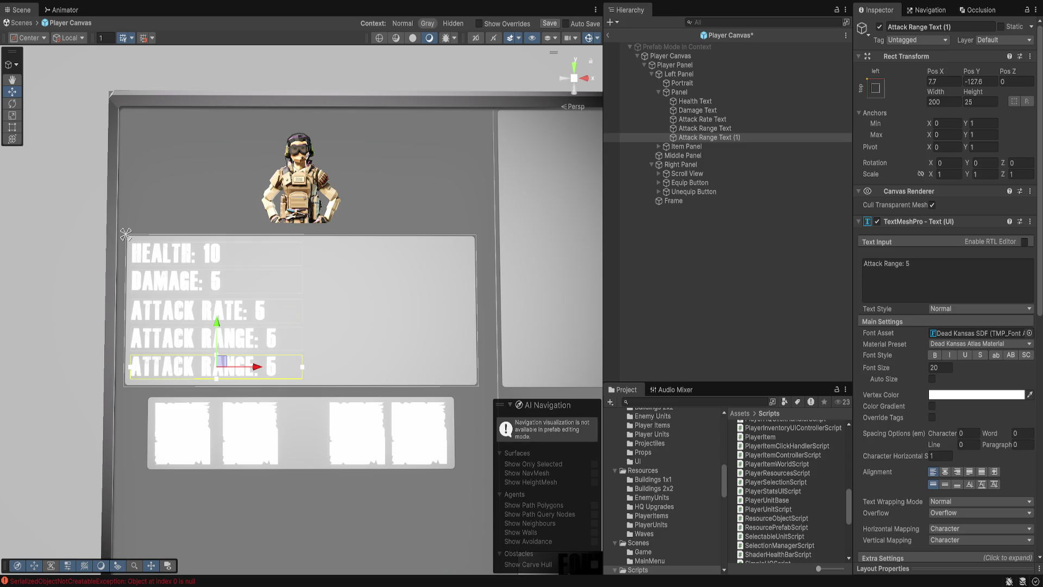
click(706, 137)
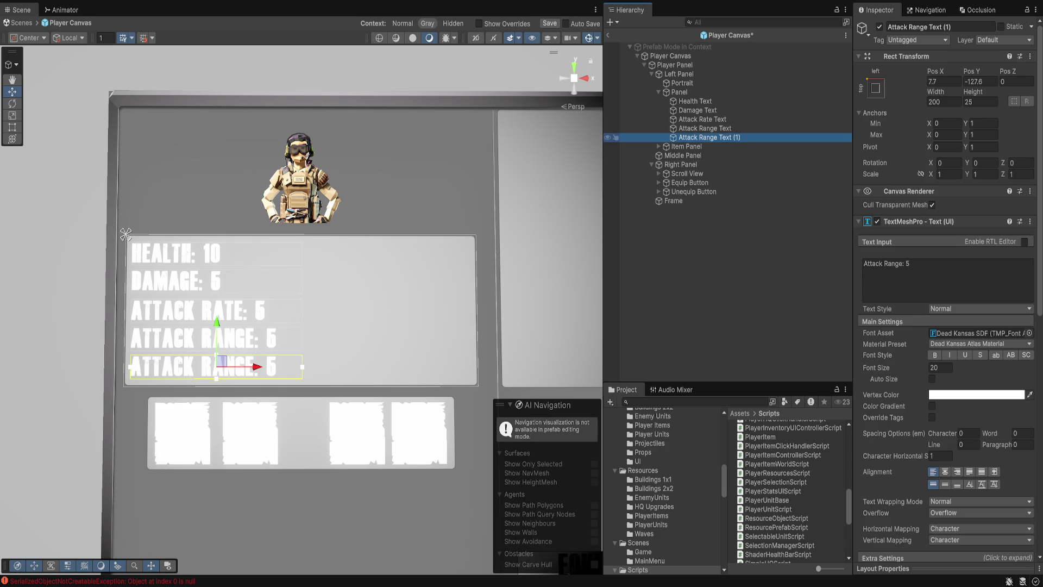
key(F2)
text(Moveme)
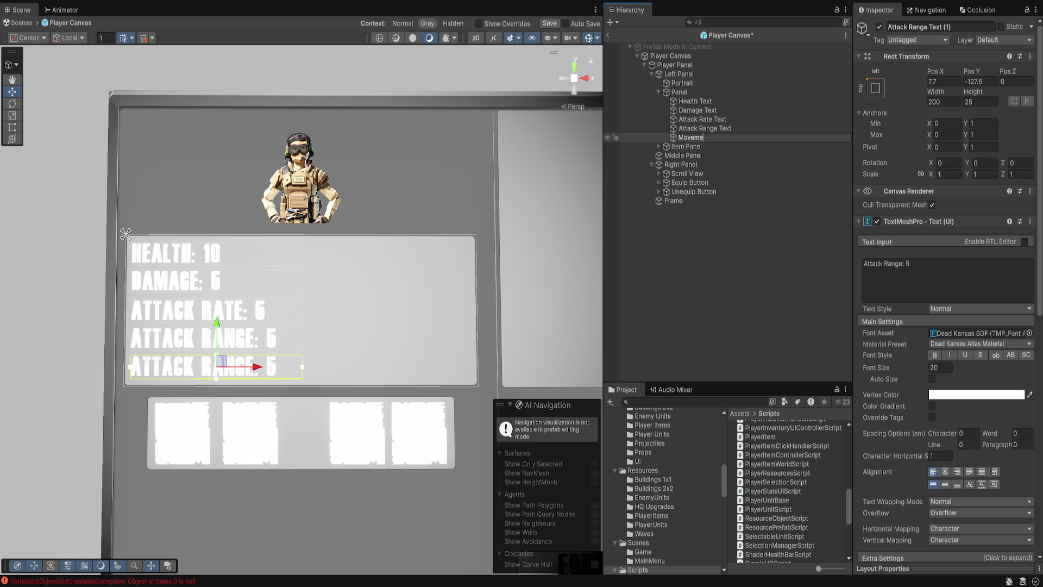
text(nt Speed Text)
key(Return)
click(924, 272)
text(Movement)
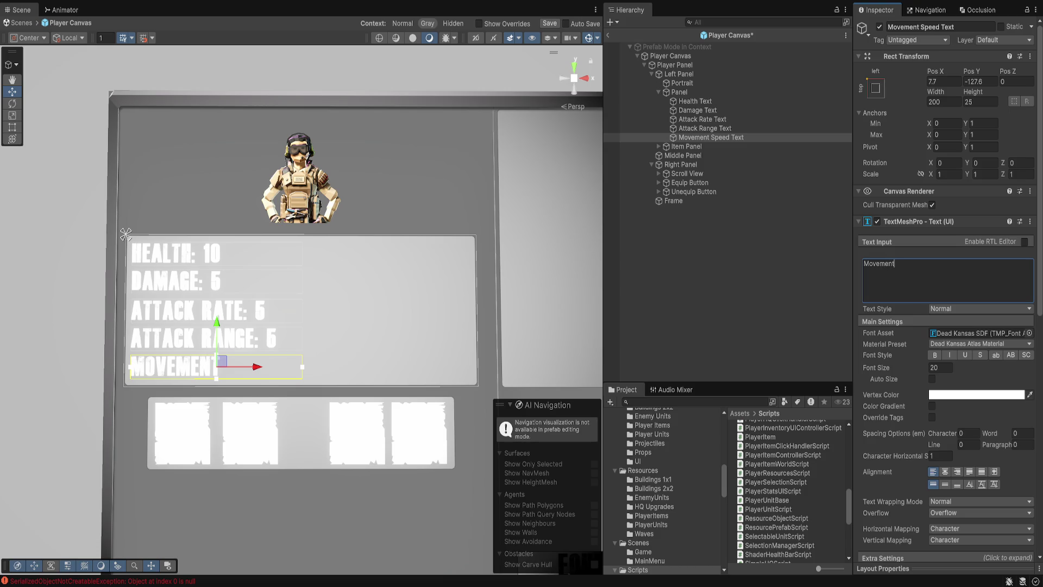
text( Speed: 5)
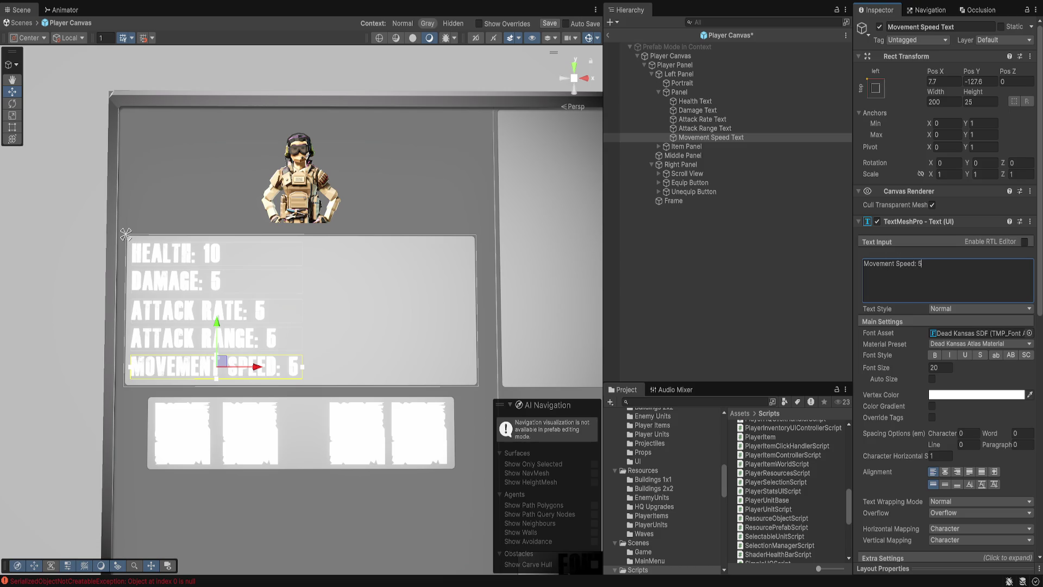
Duplicate all five stat labels, shift the copies right, and order them after the originals.
key(Escape)
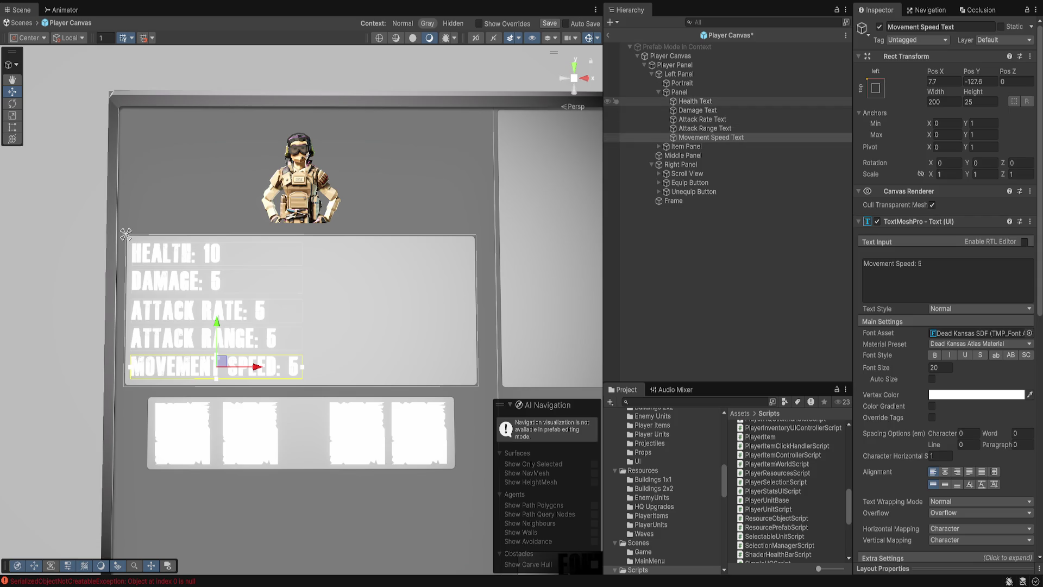
click(695, 101)
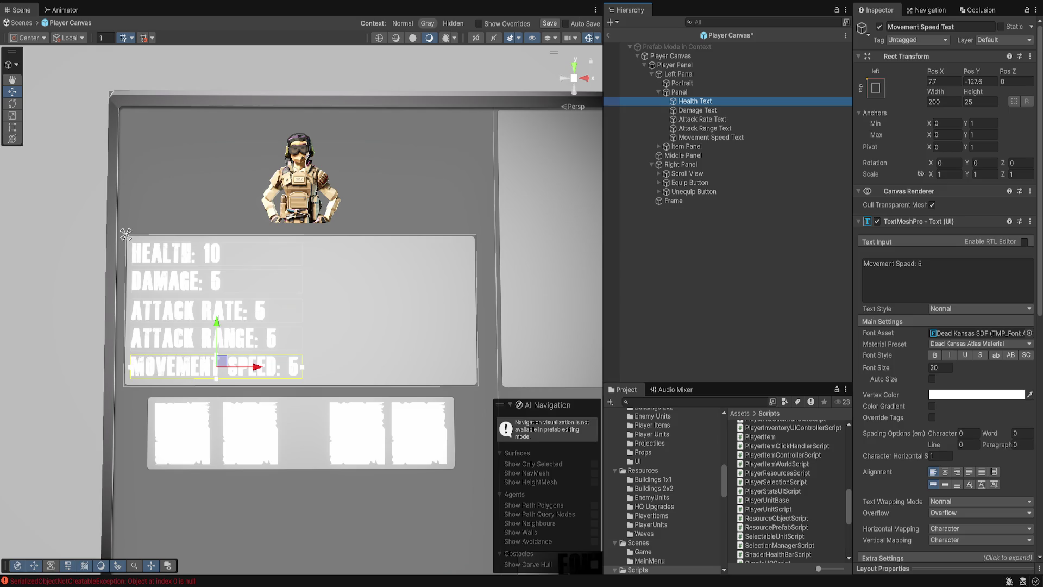
shift+click(706, 138)
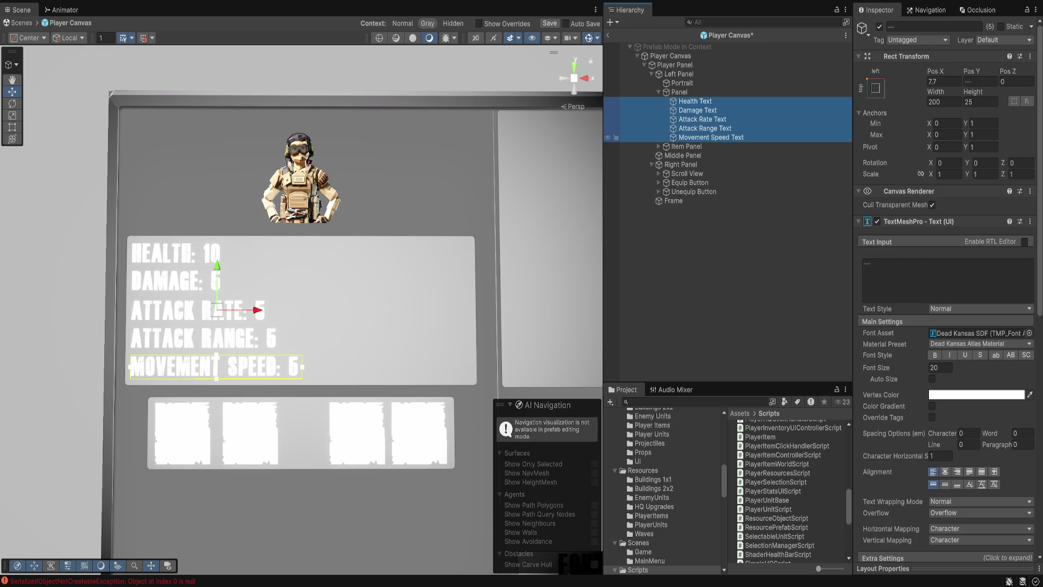
key(ctrl+d)
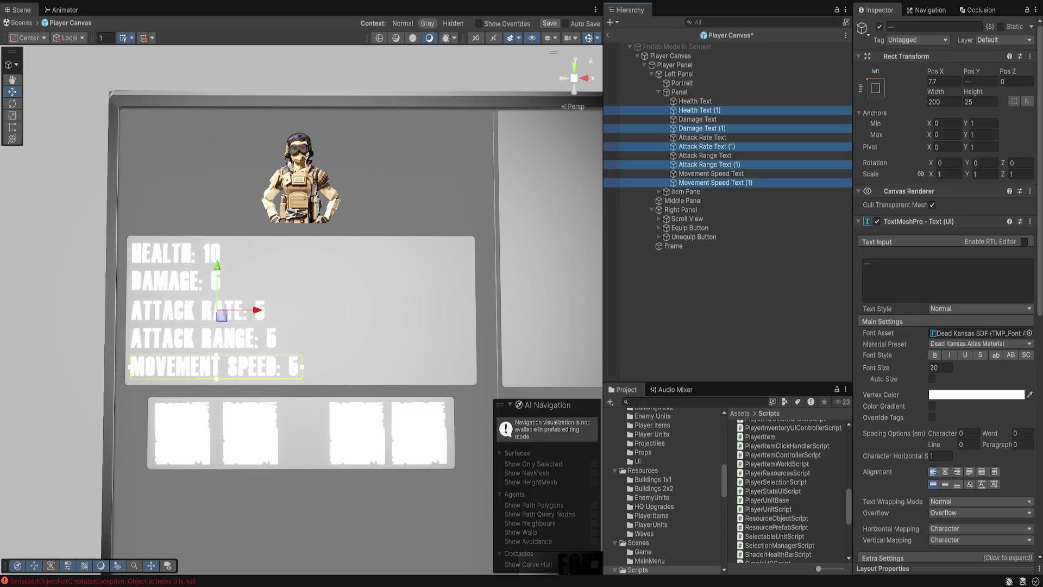
mouse_move(259, 310)
mouse_down()
mouse_move(504, 310)
mouse_move(466, 310)
mouse_up()
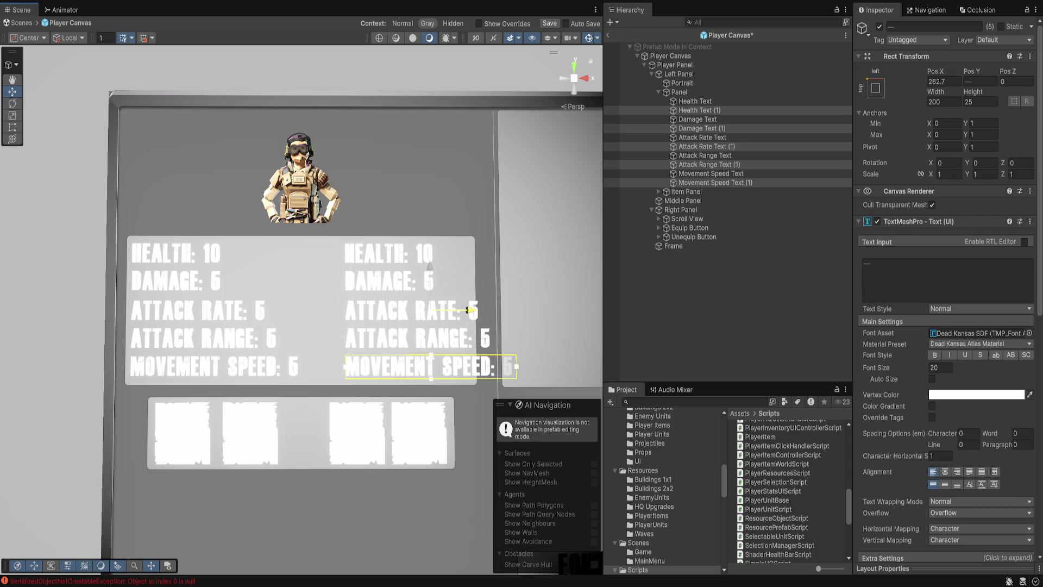
drag(700, 110, 706, 181)
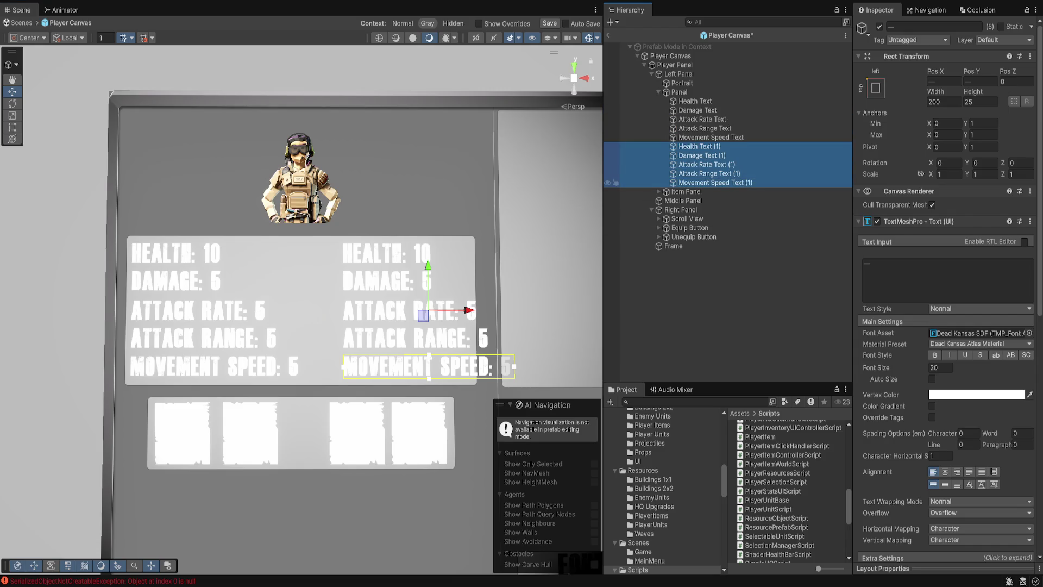
click(700, 146)
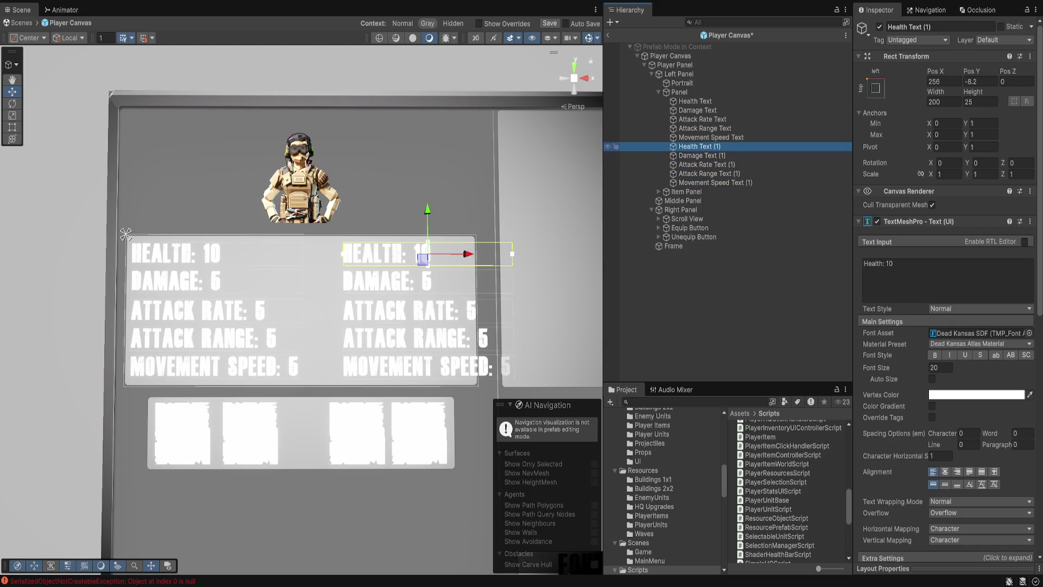
Rename the first three copies Defense Text, Accuracy Text and Projectile Speed Text.
key(F2)
text(De)
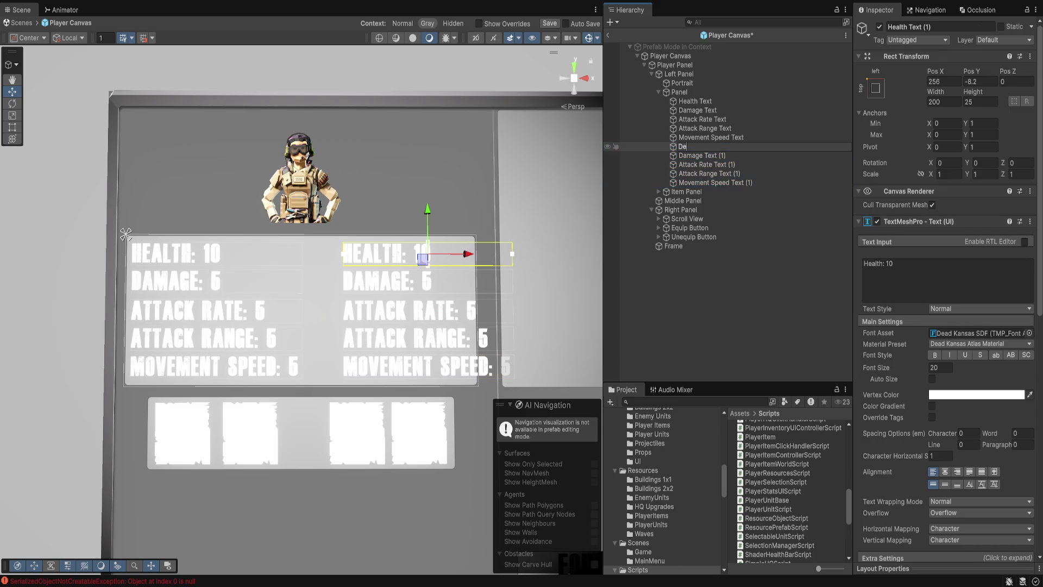
text(fense Te)
key(Return)
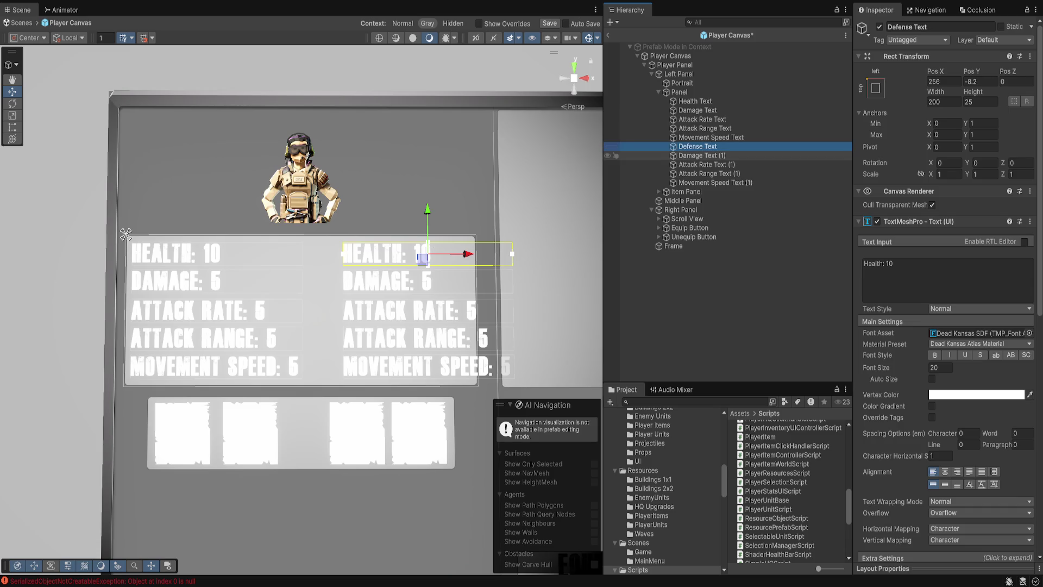
click(701, 156)
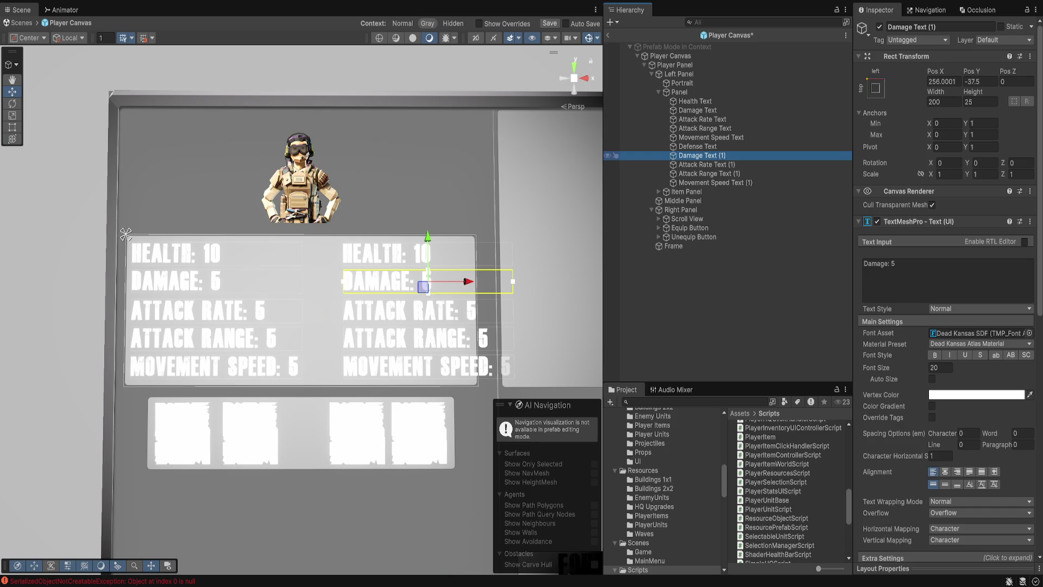
key(F2)
text(accuracy)
key(BackSpace)
key(BackSpace)
key(BackSpace)
text(Accuracy Text)
key(Return)
click(706, 164)
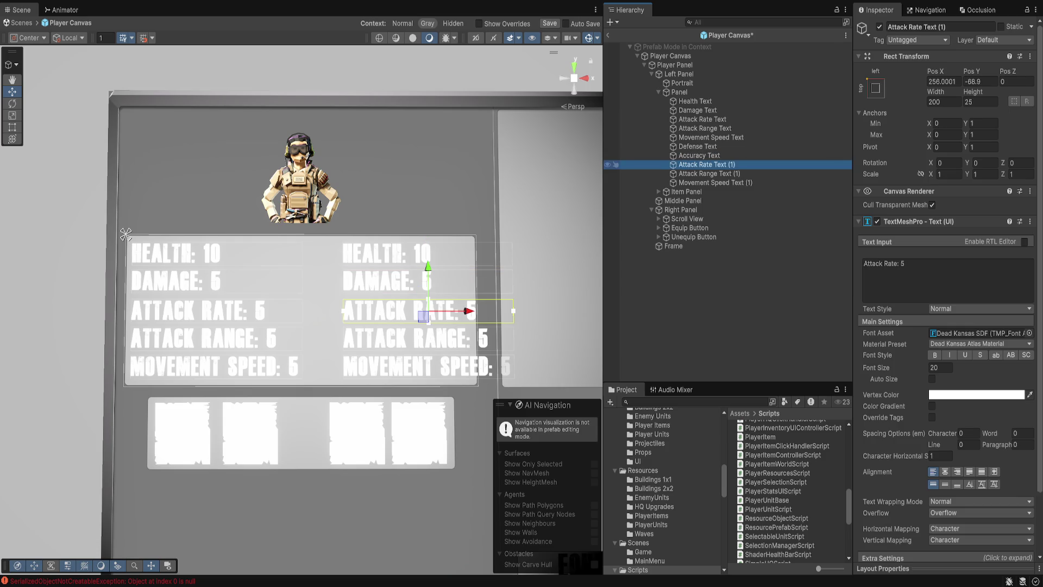
key(F2)
text(Pro)
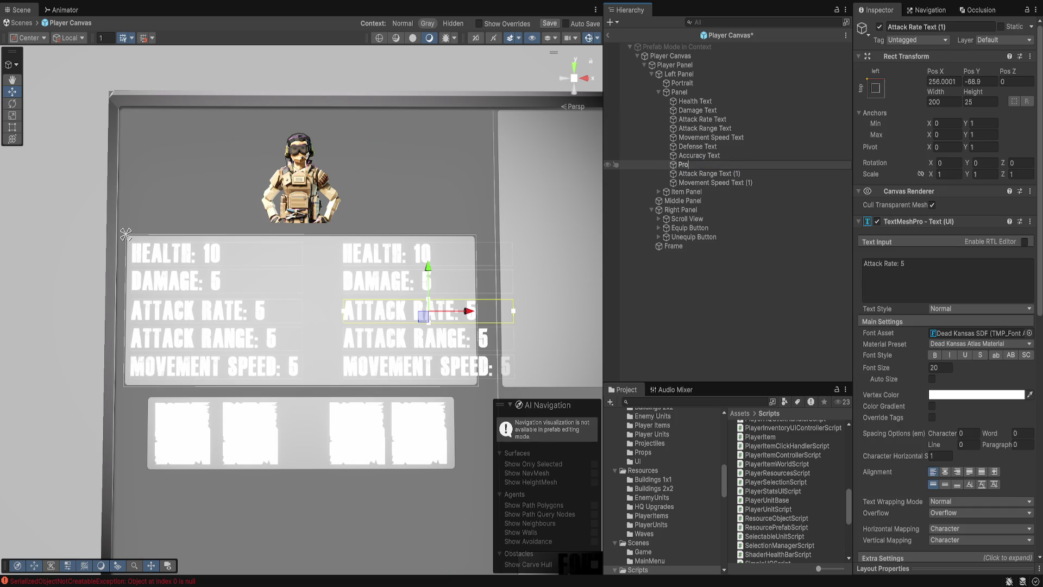
text(jectile Speed)
text( Text)
key(Return)
Rename the Attack Range copy to Attack Type Text and delete the Movement Speed copy.
click(715, 182)
click(709, 174)
key(F2)
text(TRype)
key(BackSpace)
key(BackSpace)
key(BackSpace)
text(ype Tex)
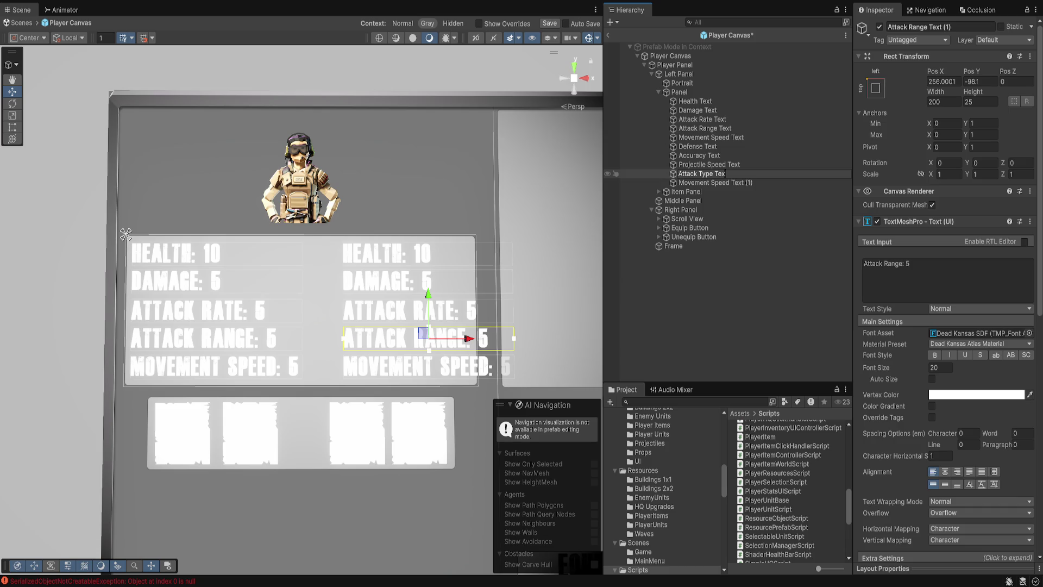
key(Return)
click(701, 173)
text(t)
click(706, 182)
key(Delete)
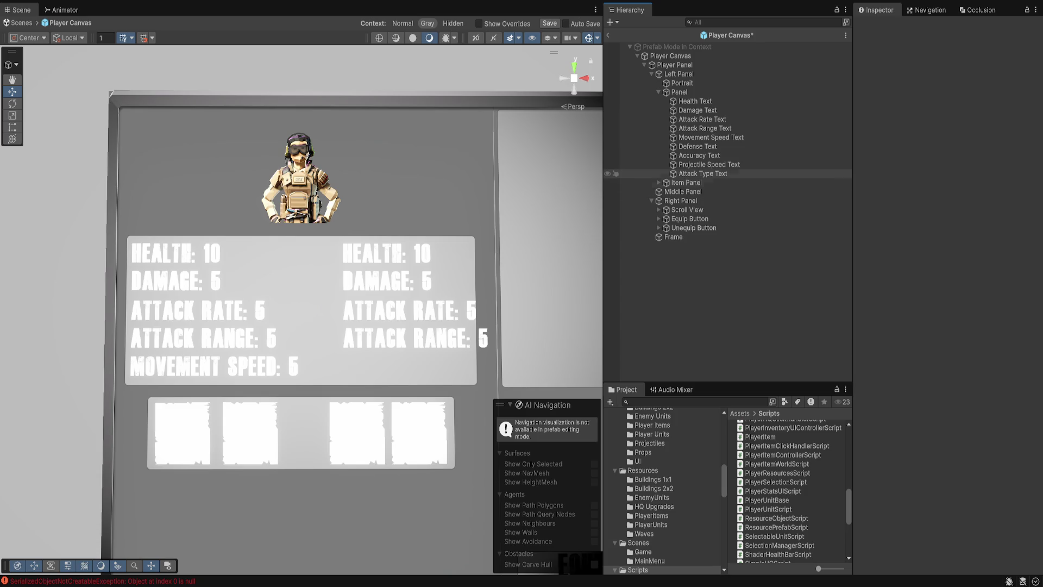
Set the Defense label to 'Defense: 5' and delete the Accuracy label.
click(697, 146)
click(924, 272)
text(Defense:L)
key(BackSpace)
text(5)
click(699, 155)
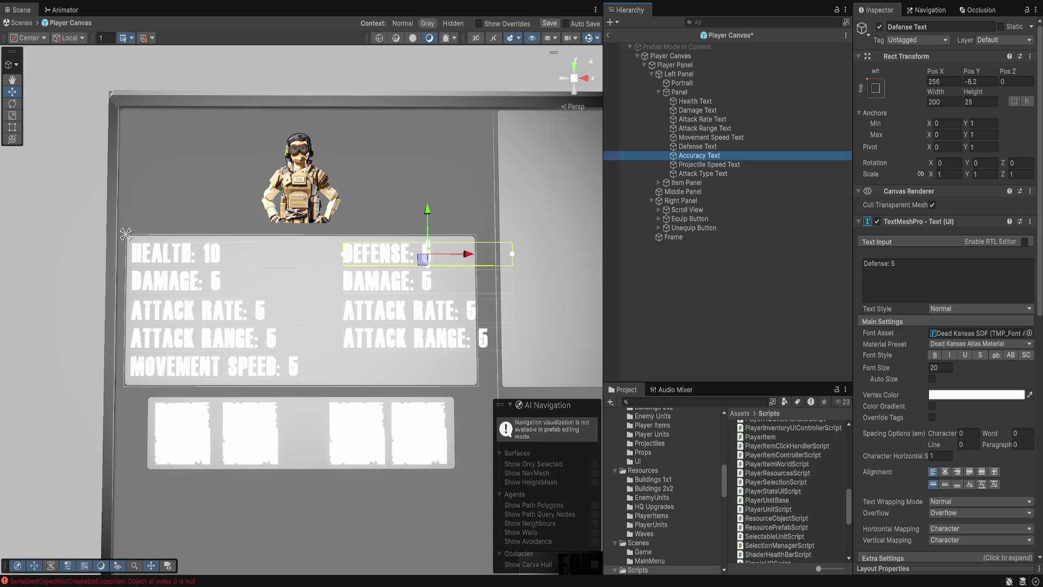
click(924, 271)
text(Accuarcy)
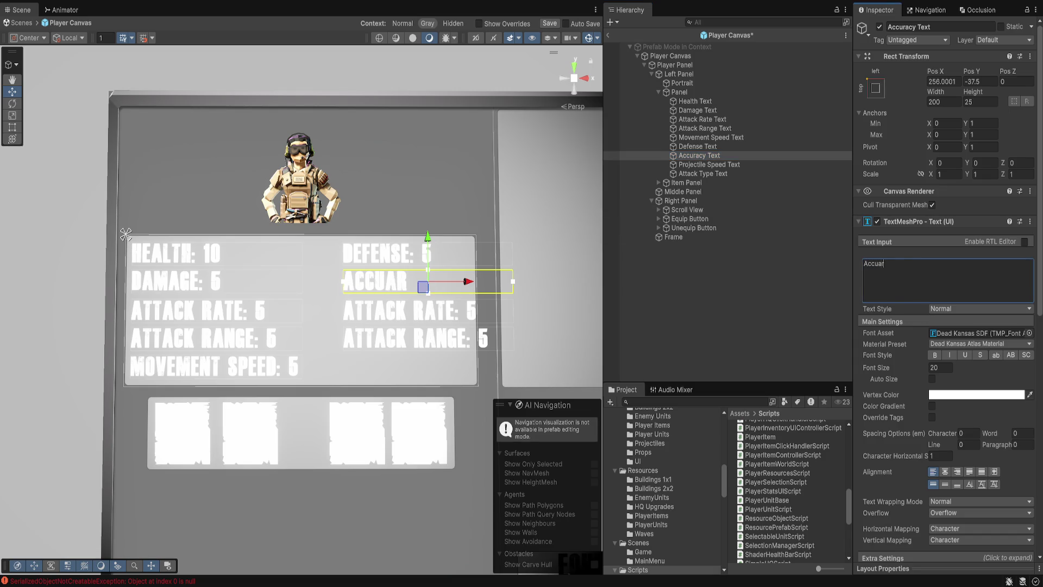
key(ctrl+z)
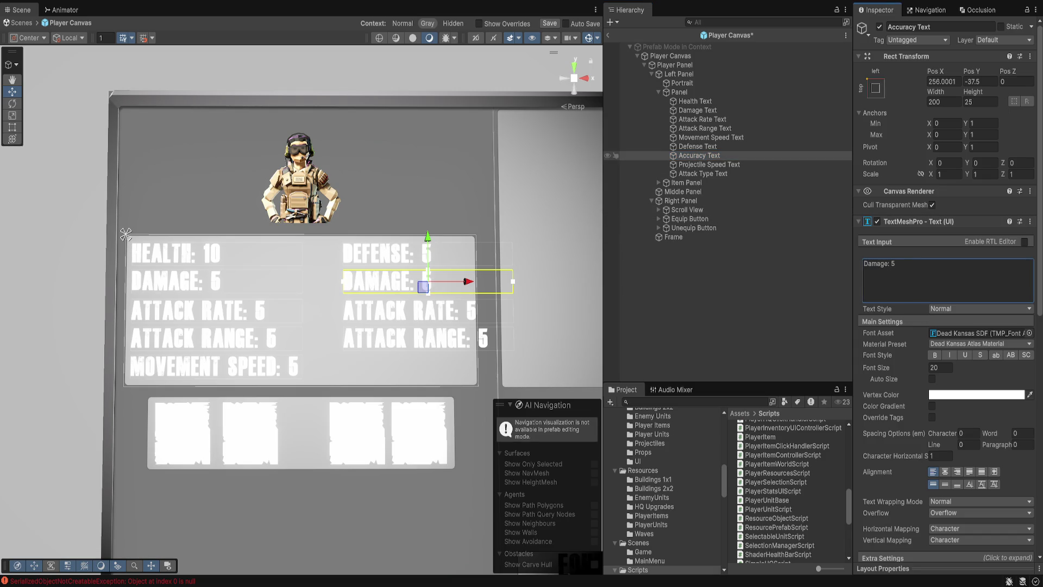
key(Delete)
Set the remaining labels to 'Projectile Speed: 5' and 'Attack Type: Melee'.
click(706, 155)
click(923, 271)
text(Projectile)
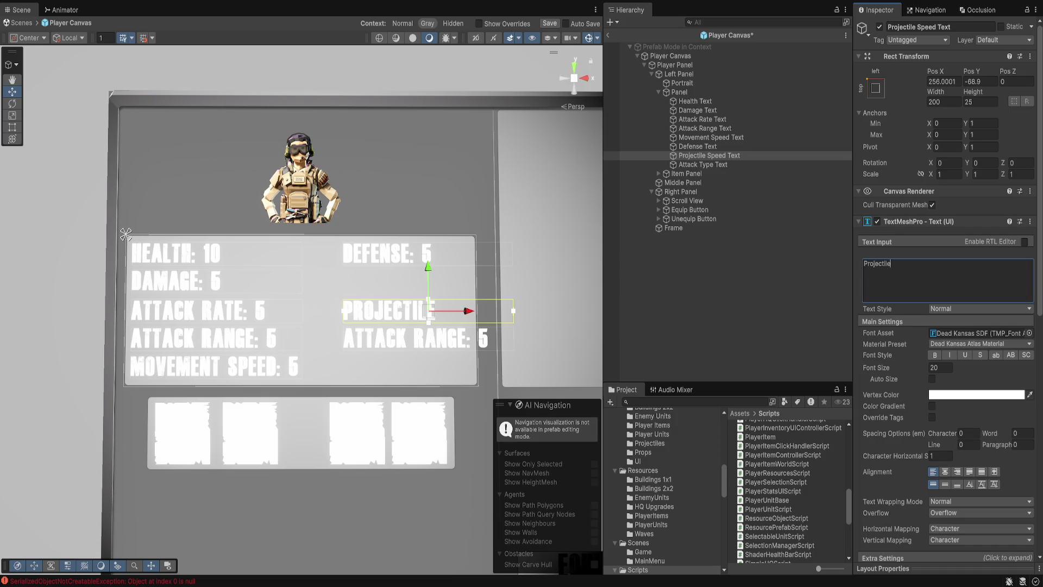
text( Speed: 5)
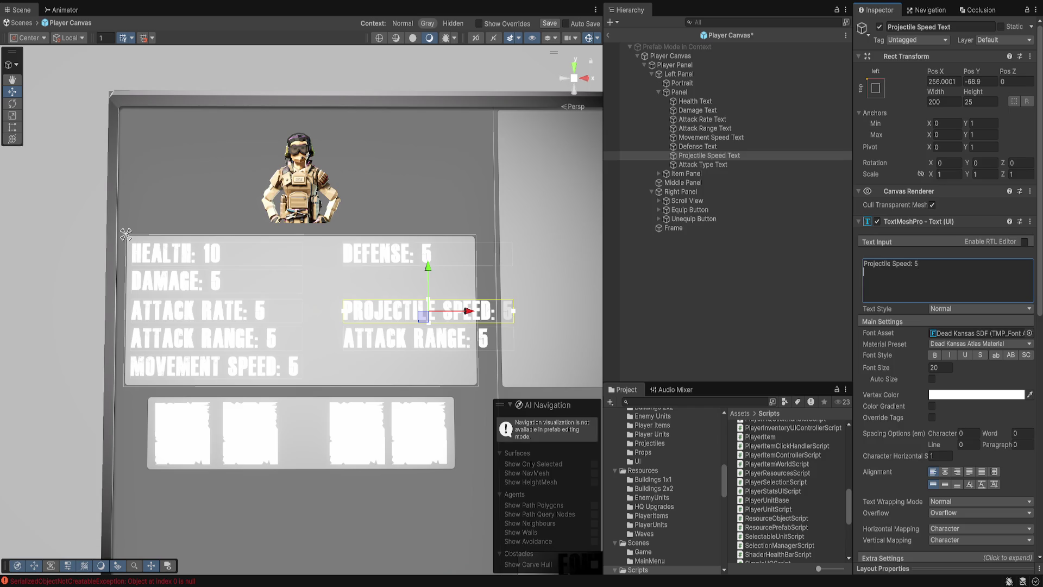
click(703, 164)
click(923, 272)
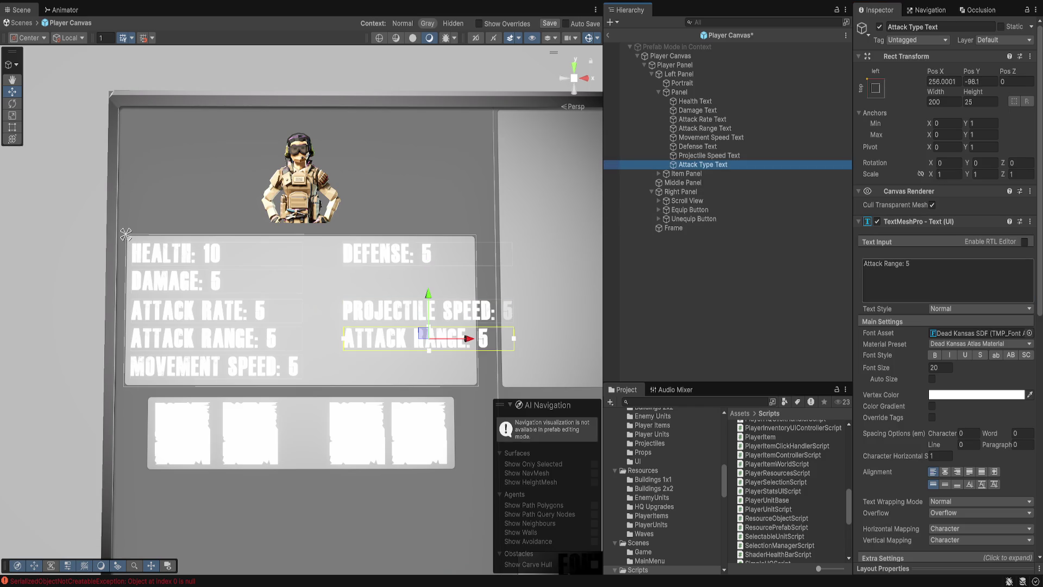
text(Attack Type:)
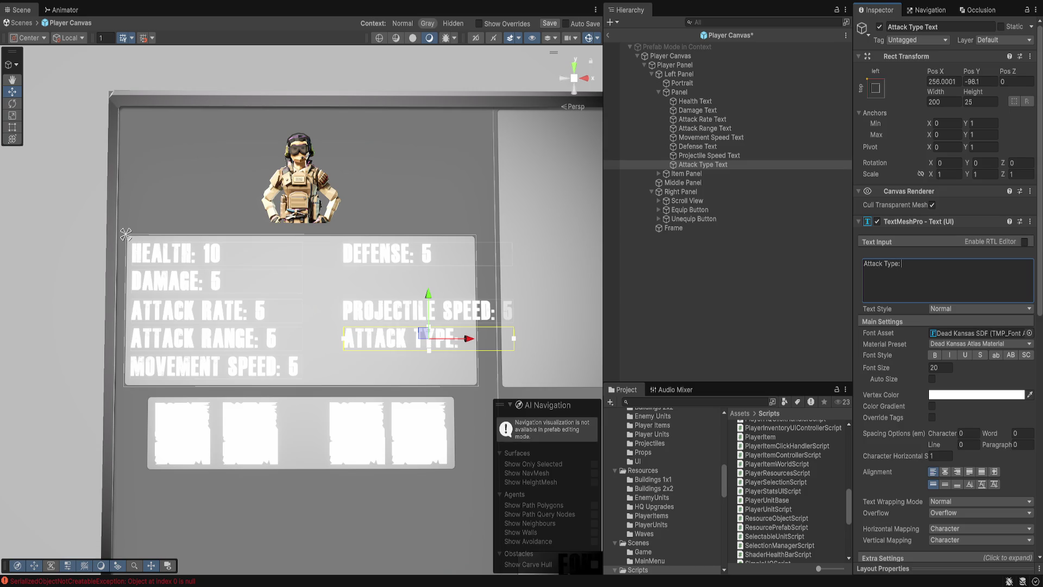
text( Melee)
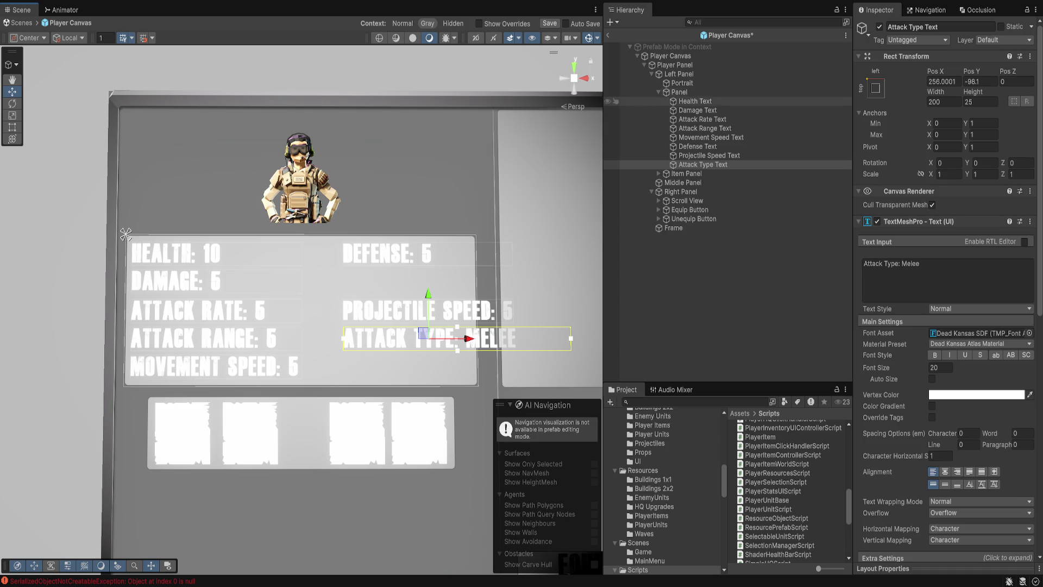
key(shift+d)
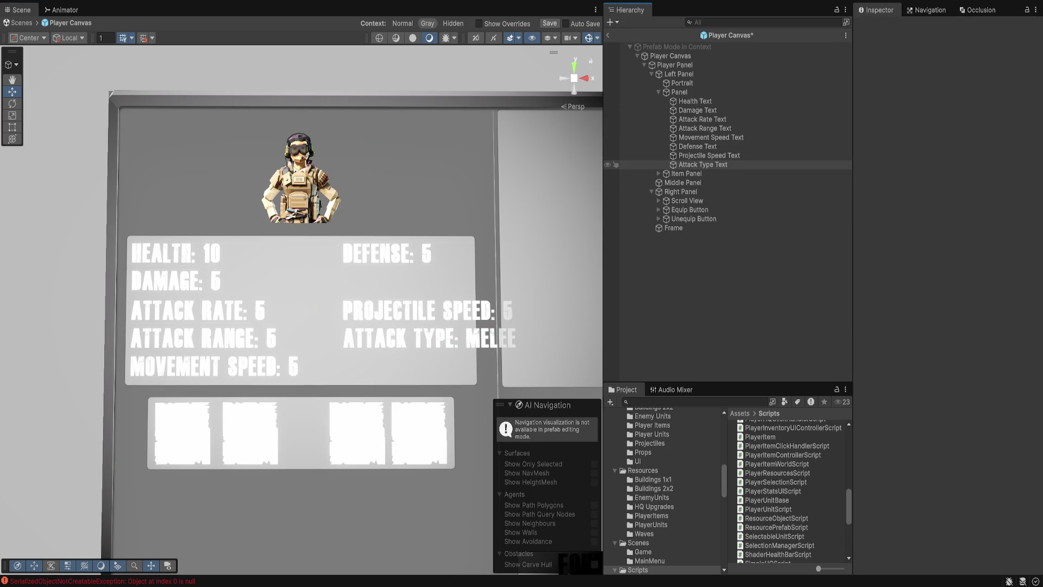
Snap Attack Type: Melee to the panel's bottom centre and raise it slightly.
click(703, 164)
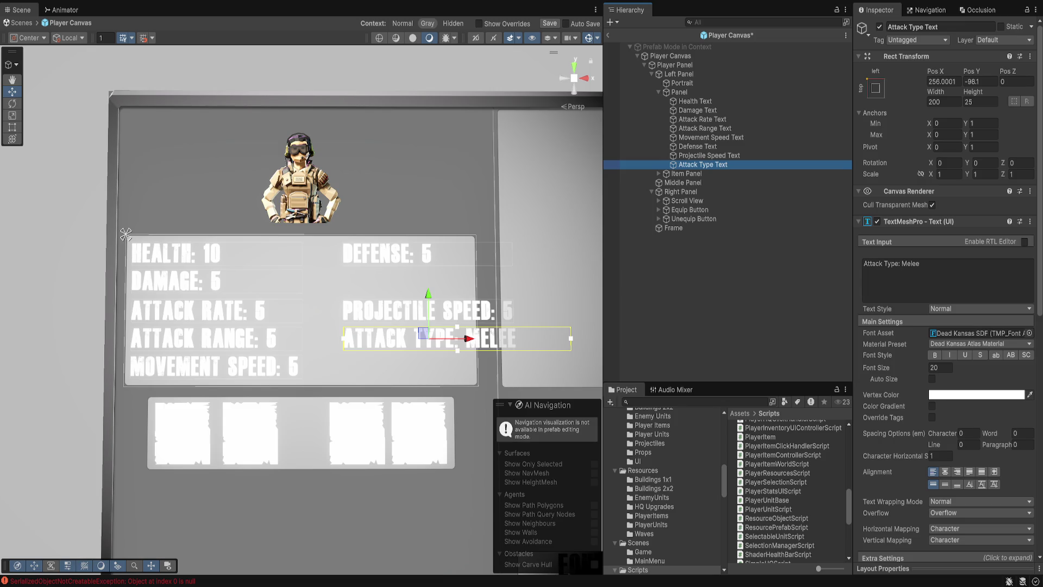
click(424, 333)
key(ctrl+z)
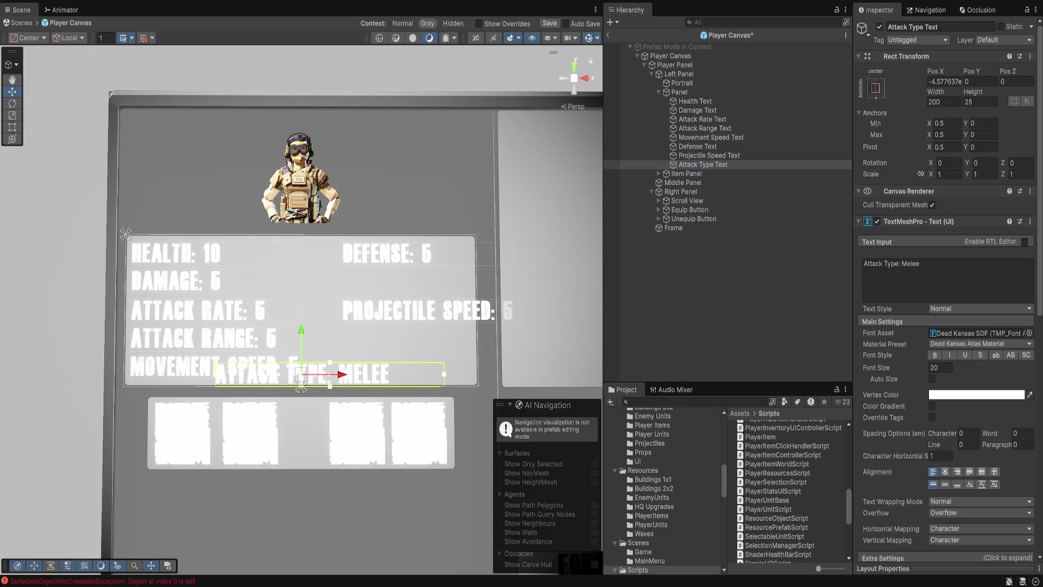
drag(301, 347, 302, 343)
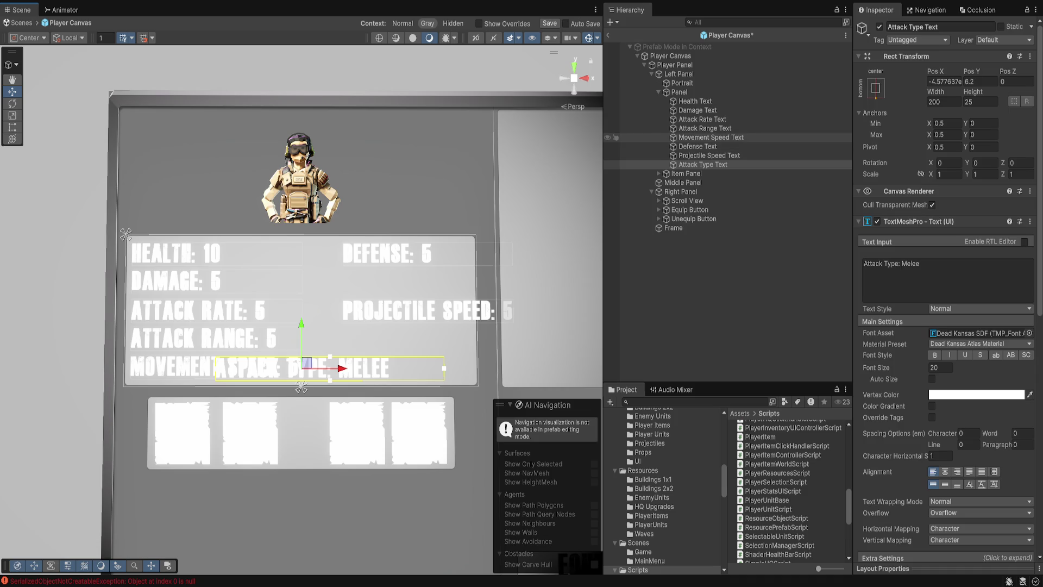
Move Movement Speed and Attack Range into the right column, align Projectile Speed, and reorder the labels.
click(706, 137)
drag(221, 360, 392, 333)
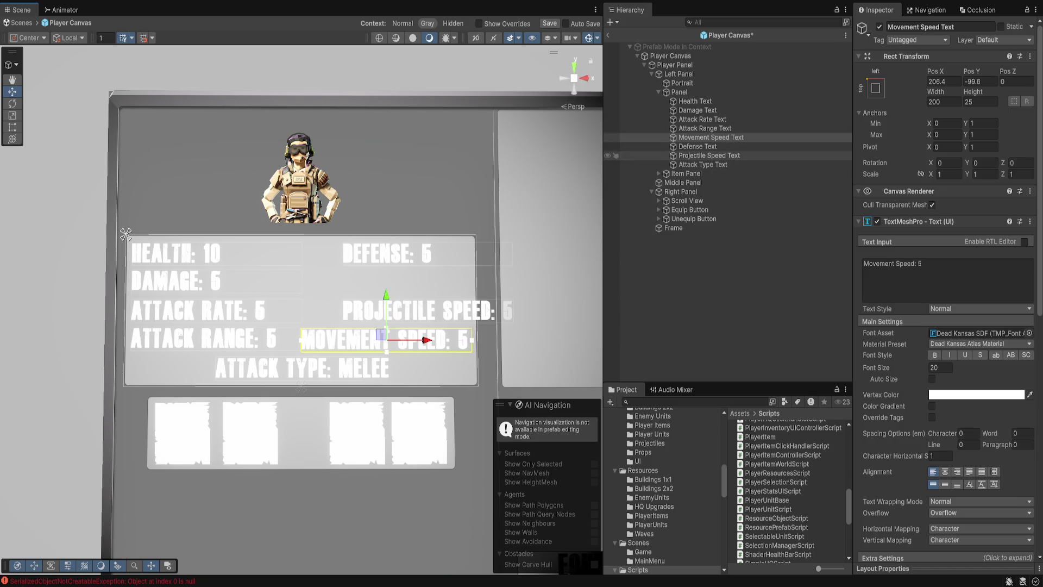
click(709, 156)
mouse_move(423, 316)
mouse_down()
mouse_move(378, 316)
mouse_move(419, 311)
mouse_up()
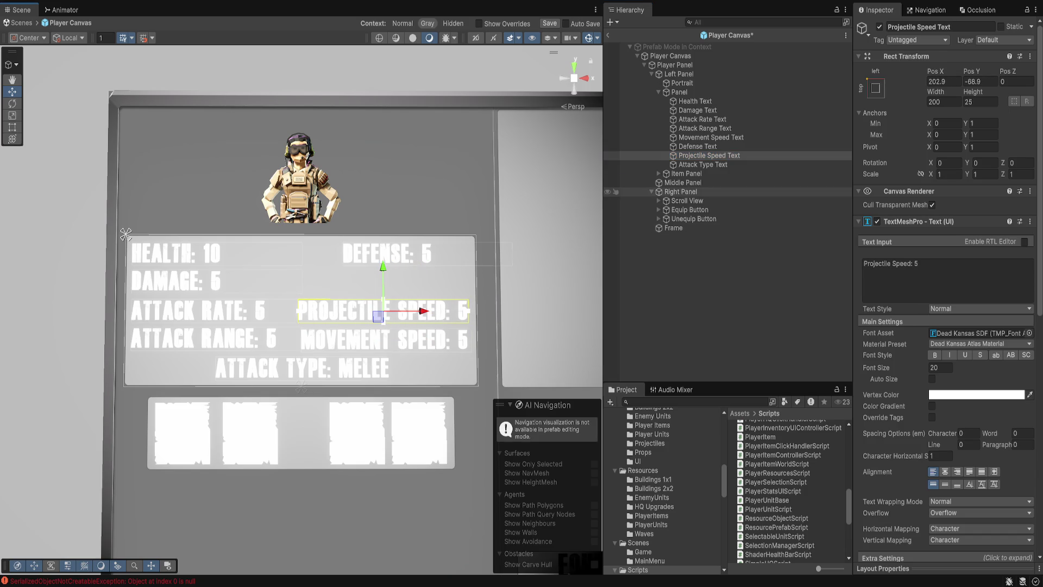
click(705, 128)
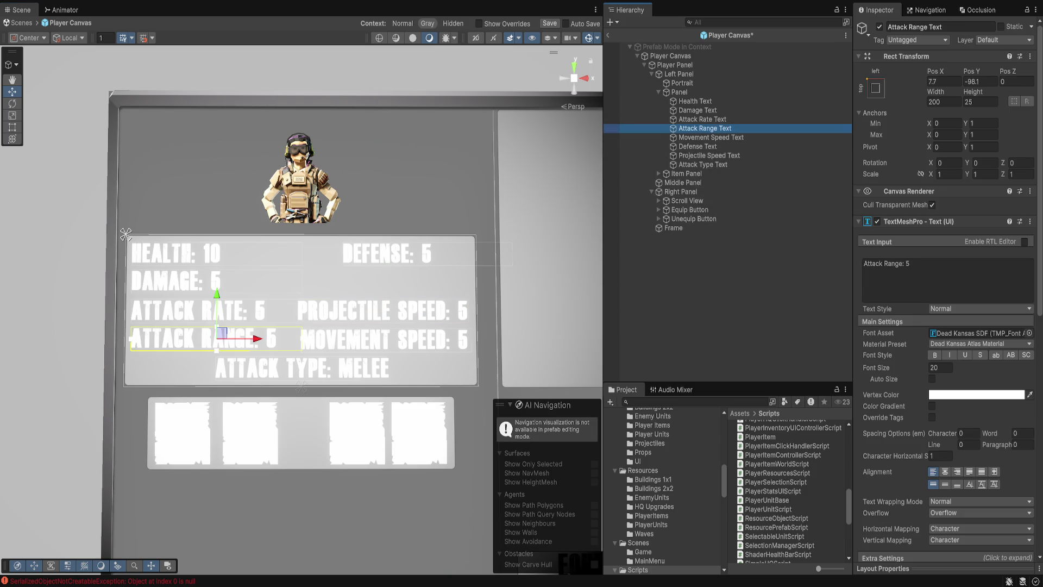
drag(222, 332, 414, 278)
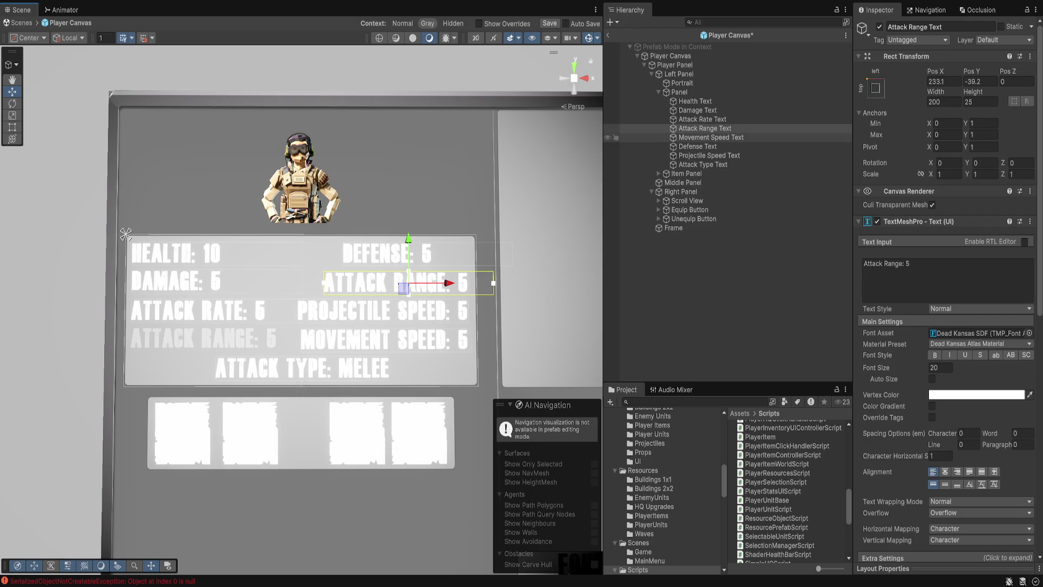
click(698, 146)
drag(701, 119, 700, 123)
Move Defense Text into the left column beside Movement Speed and save the prefab.
key(ctrl+s)
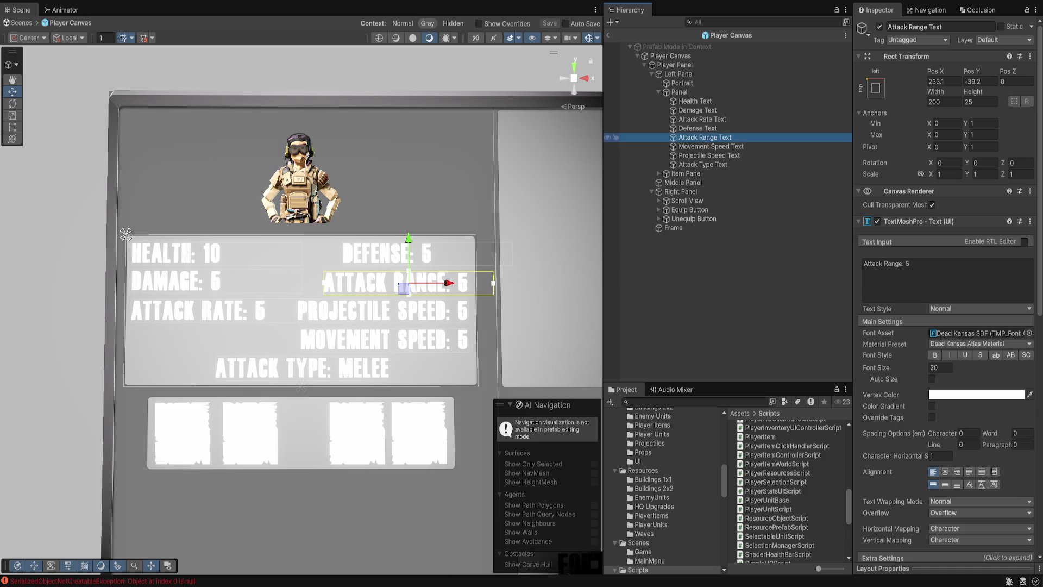
drag(403, 288, 328, 304)
key(ctrl+z)
click(697, 129)
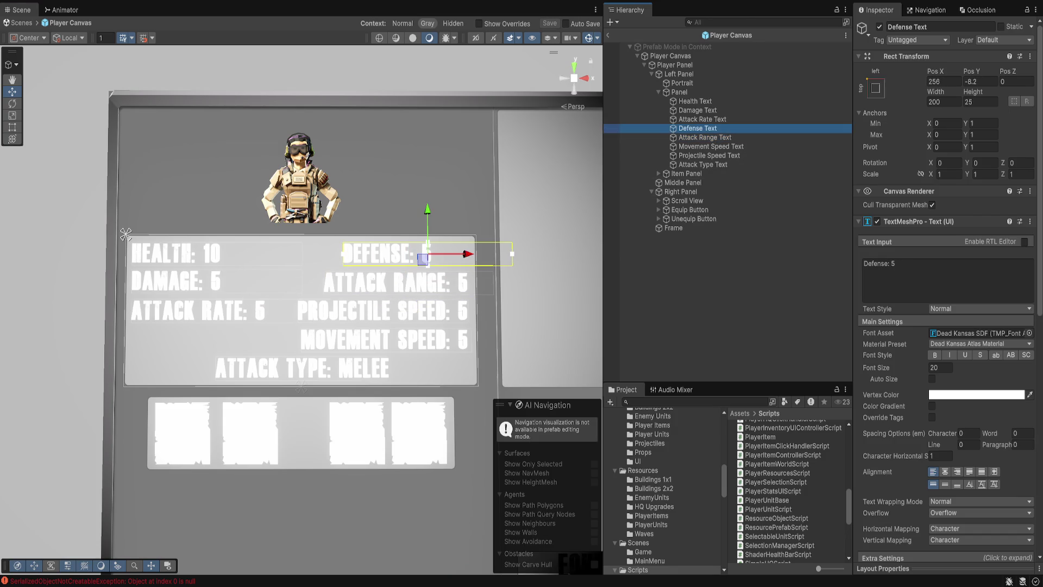
mouse_move(423, 259)
mouse_down()
mouse_move(255, 307)
mouse_move(213, 342)
mouse_up()
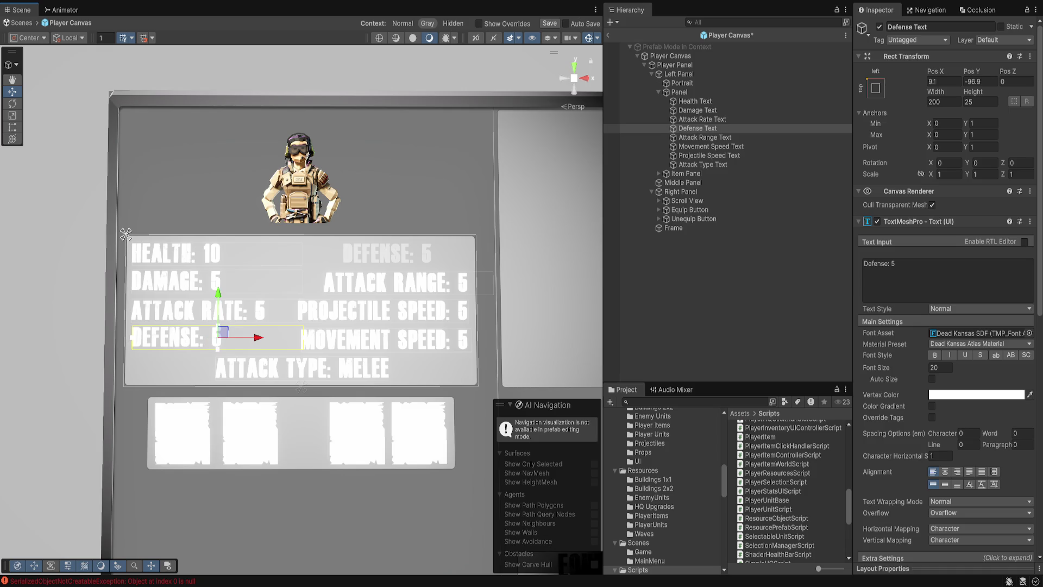
key(ctrl+s)
Shift Attack Range, Projectile Speed and Movement Speed texts up together, raise Attack Type beside Defense.
click(705, 137)
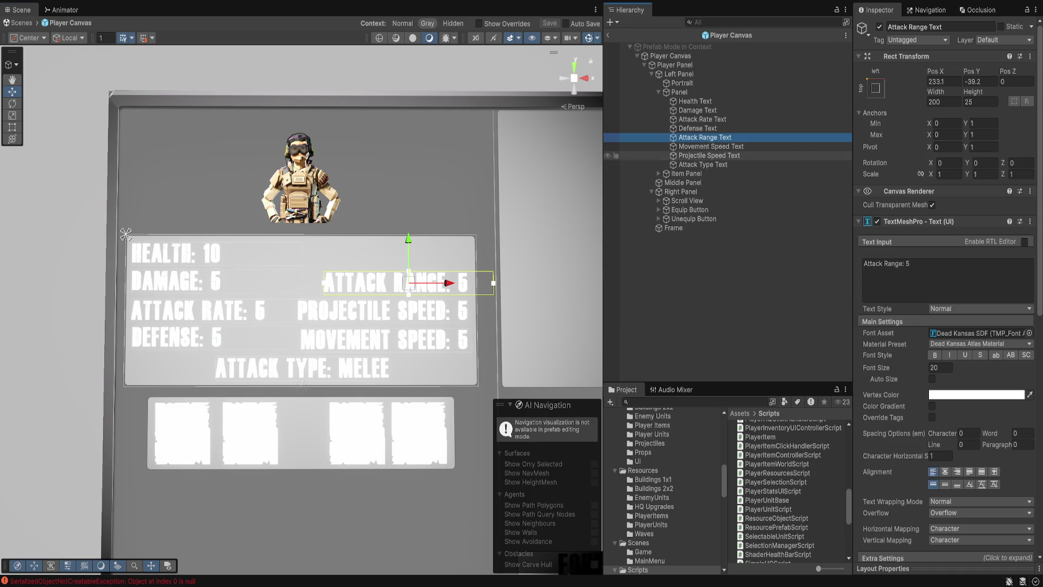
shift+click(709, 156)
drag(390, 317, 392, 283)
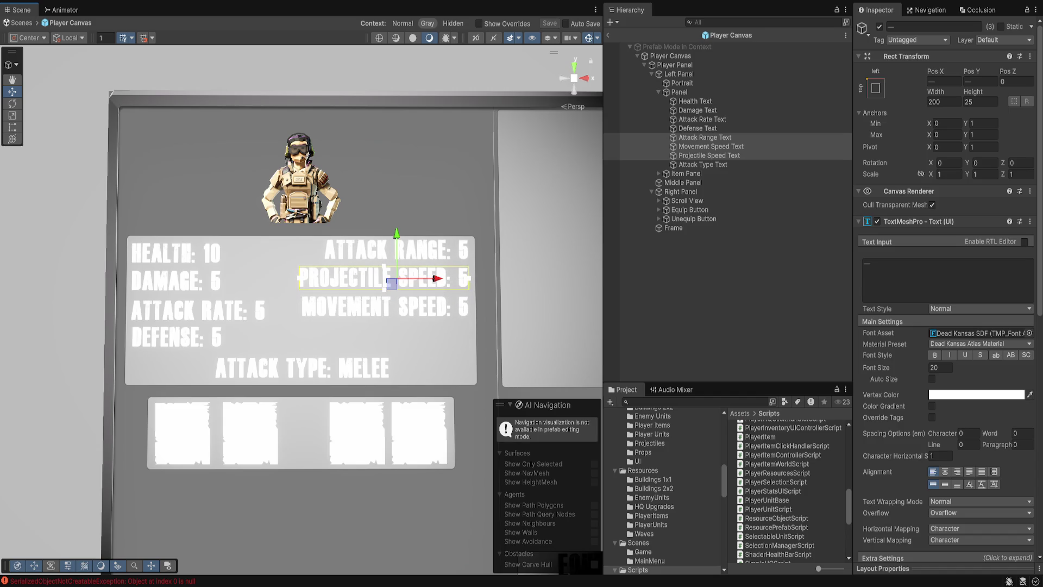
click(709, 156)
click(703, 164)
mouse_move(306, 362)
mouse_down()
mouse_move(379, 330)
mouse_move(346, 332)
mouse_up()
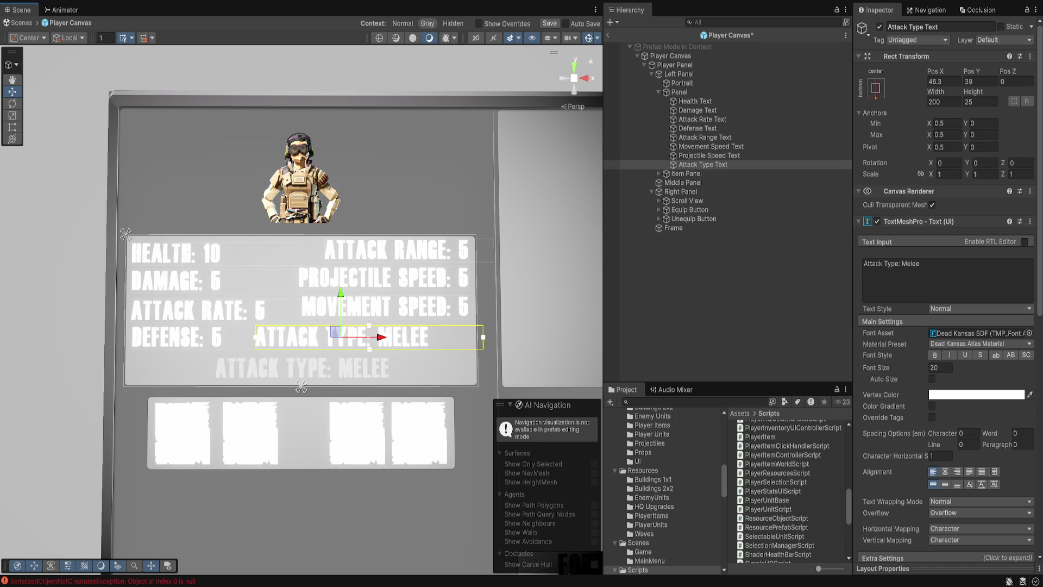
key(ctrl+s)
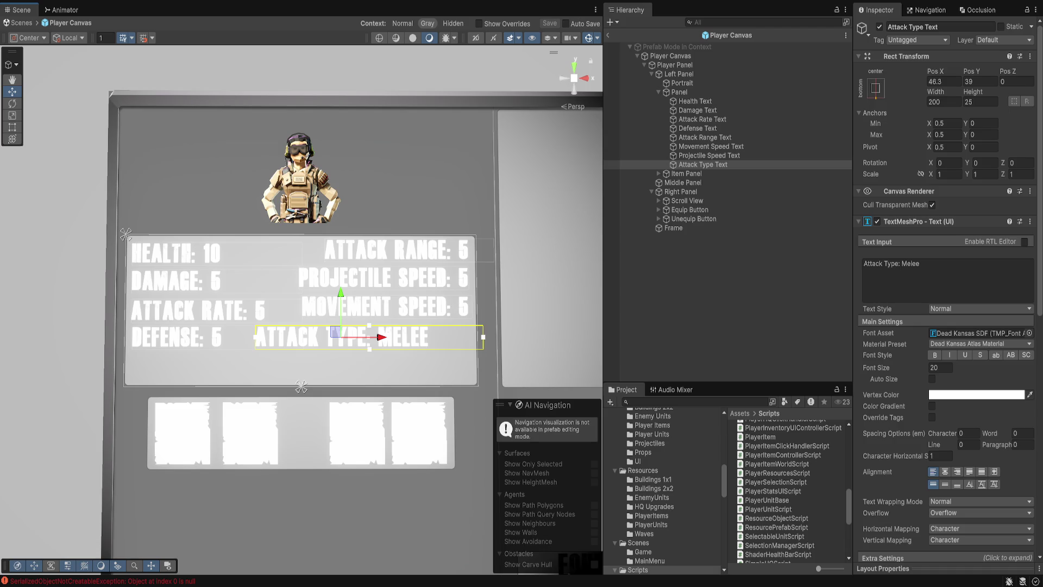
Put Attack Type bottom left, Attack Rate top right, and order Defense Text above Attack Rate Text.
mouse_move(335, 332)
mouse_down()
mouse_move(262, 361)
mouse_move(213, 361)
mouse_up()
key(ctrl+s)
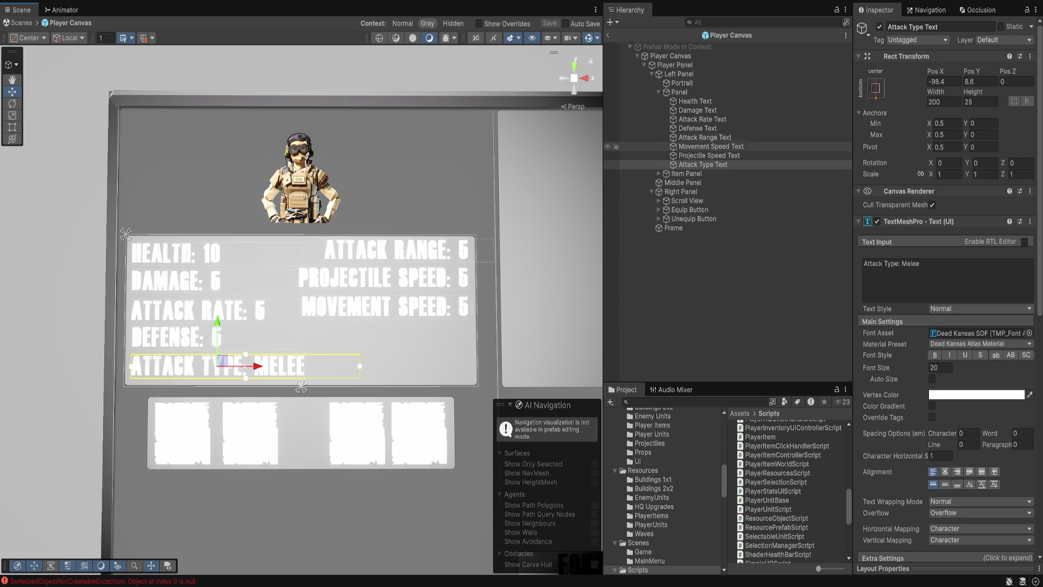
click(702, 119)
drag(221, 316, 427, 224)
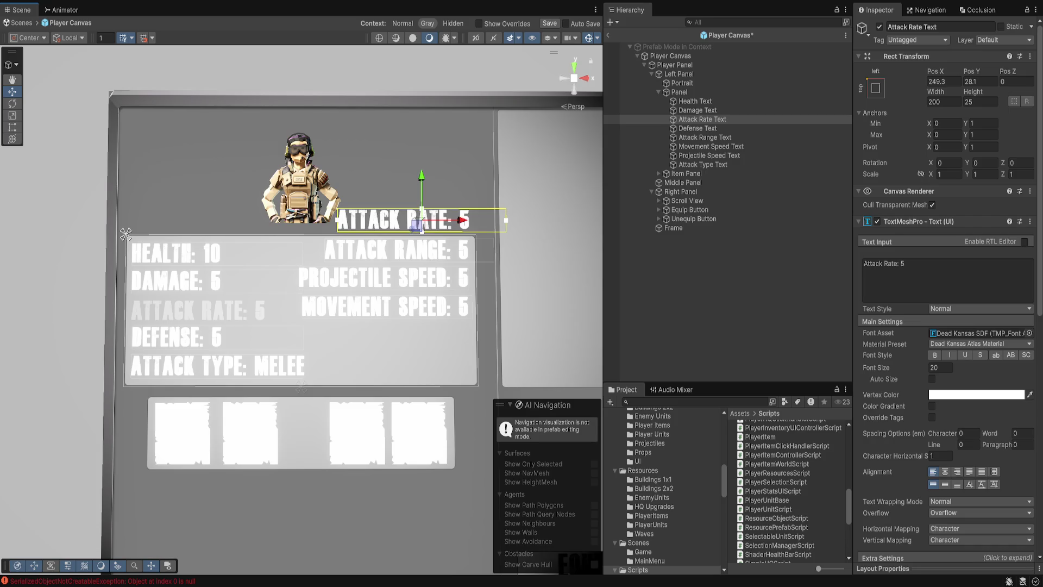
click(697, 128)
drag(697, 128, 698, 115)
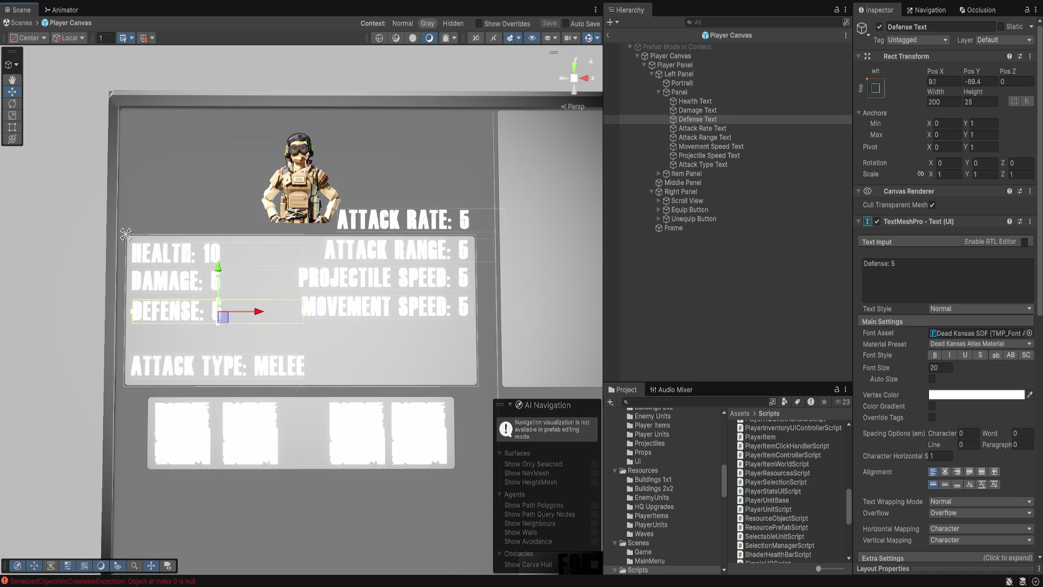
Move the right-column stat texts down below Attack Rate and save the prefab.
click(704, 137)
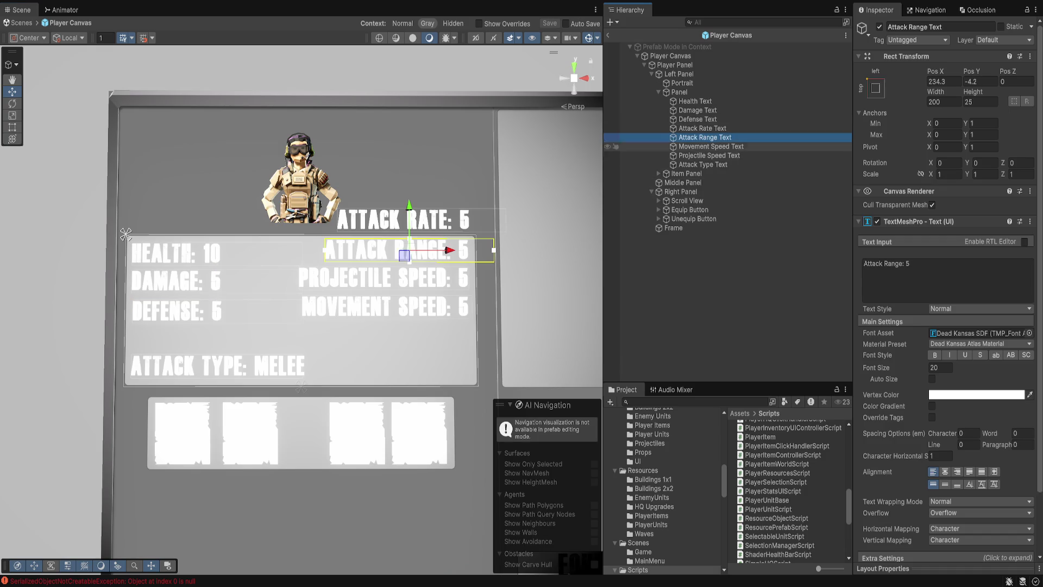
shift+click(709, 156)
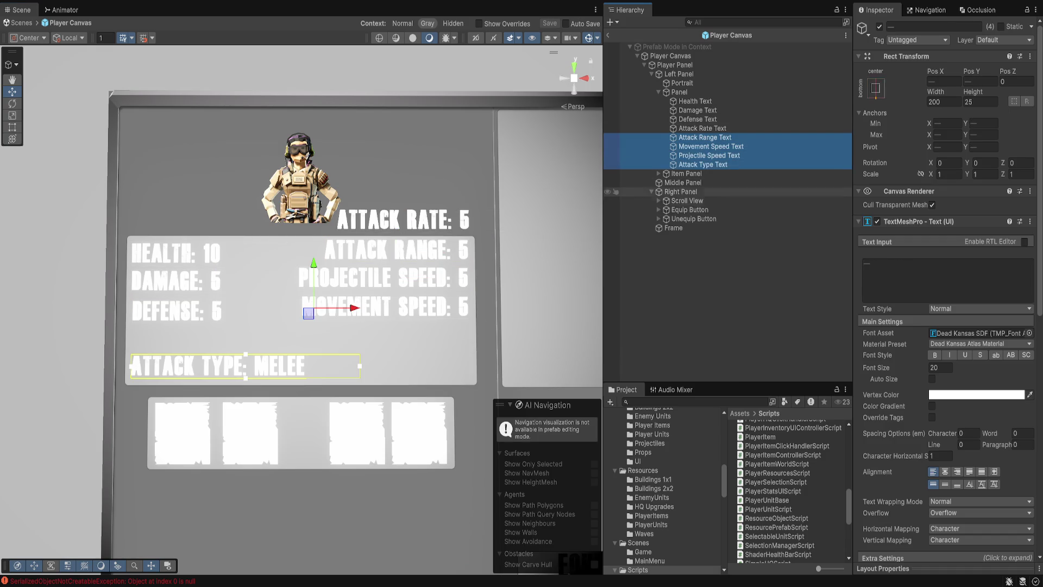
click(701, 165)
click(702, 129)
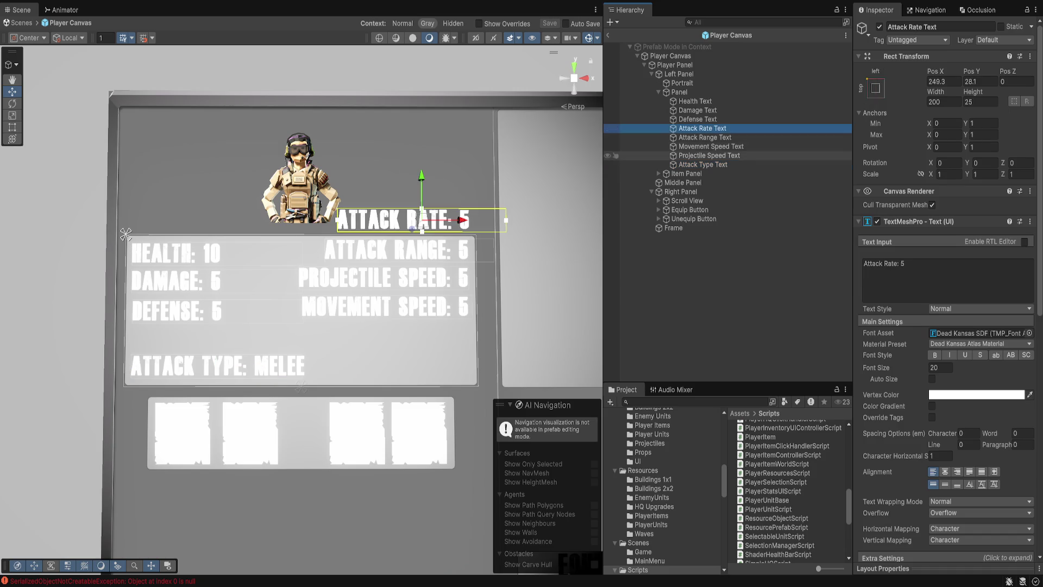
shift+click(709, 155)
drag(403, 239, 403, 270)
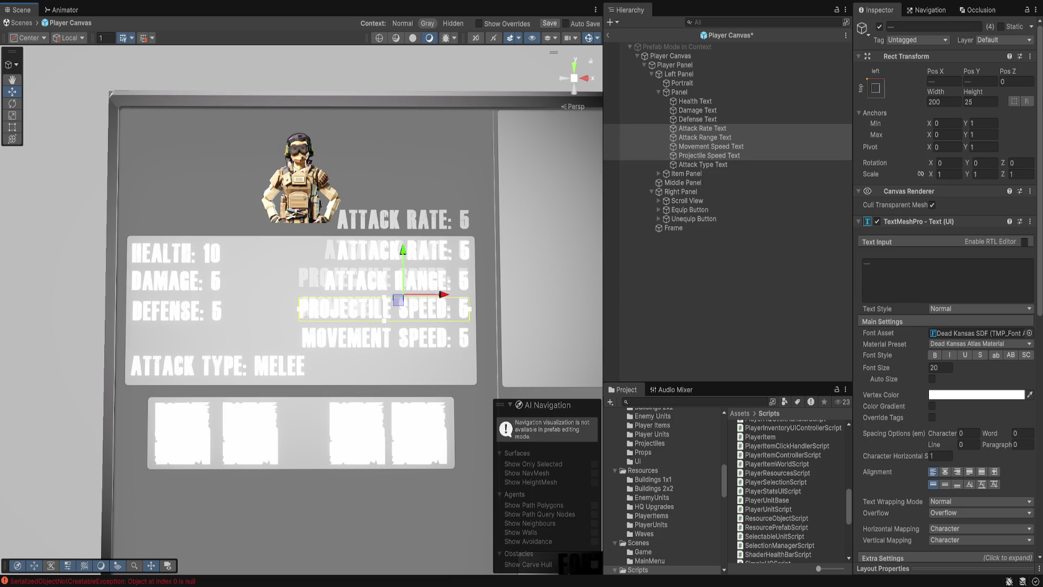
key(ctrl+s)
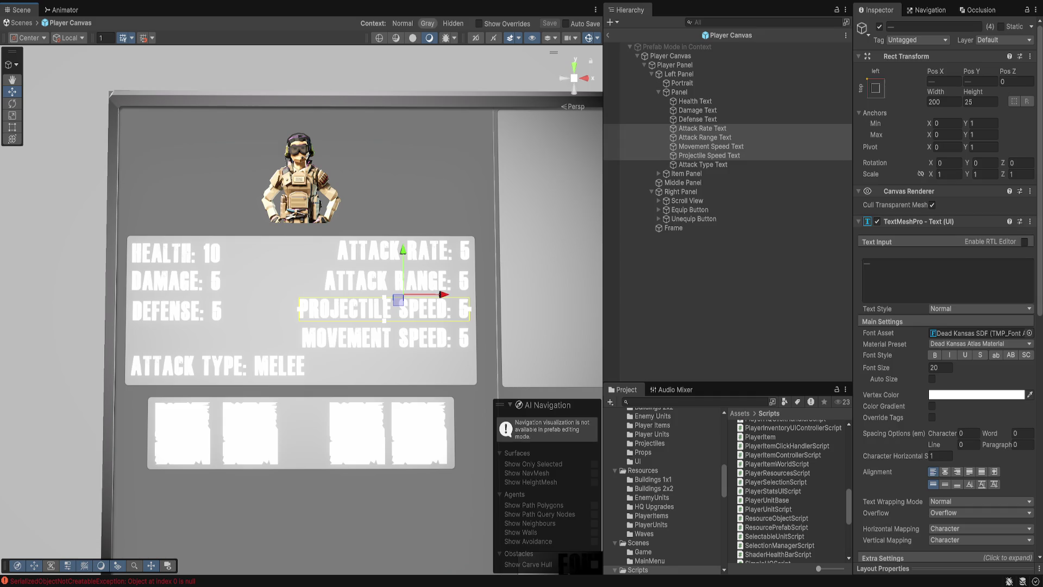
click(679, 92)
click(674, 64)
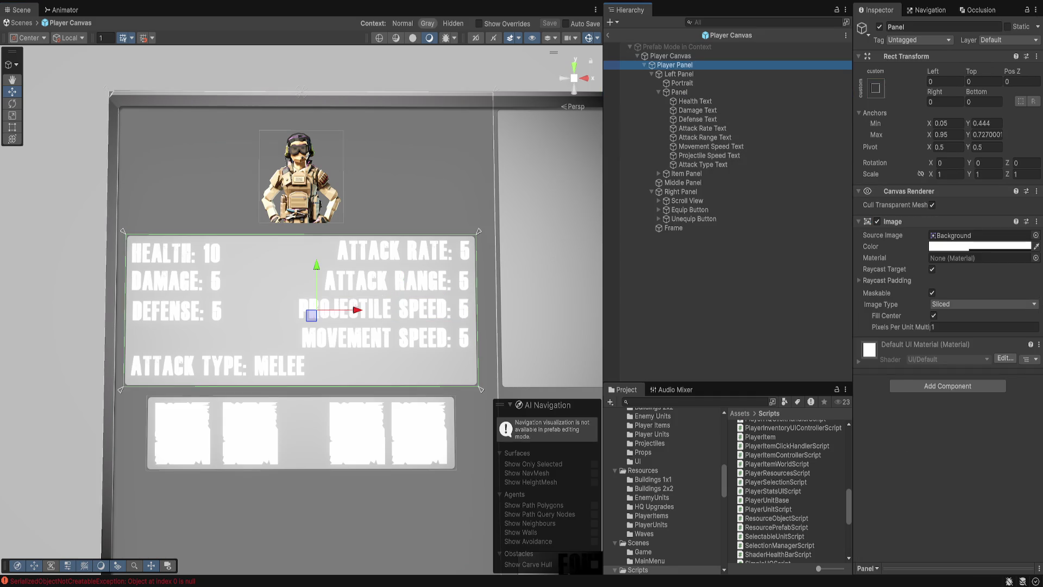
Add Player Stats UI Script to Player Panel, save, and link Health, Damage and Movement Speed texts.
scroll(948, 326, down, 1)
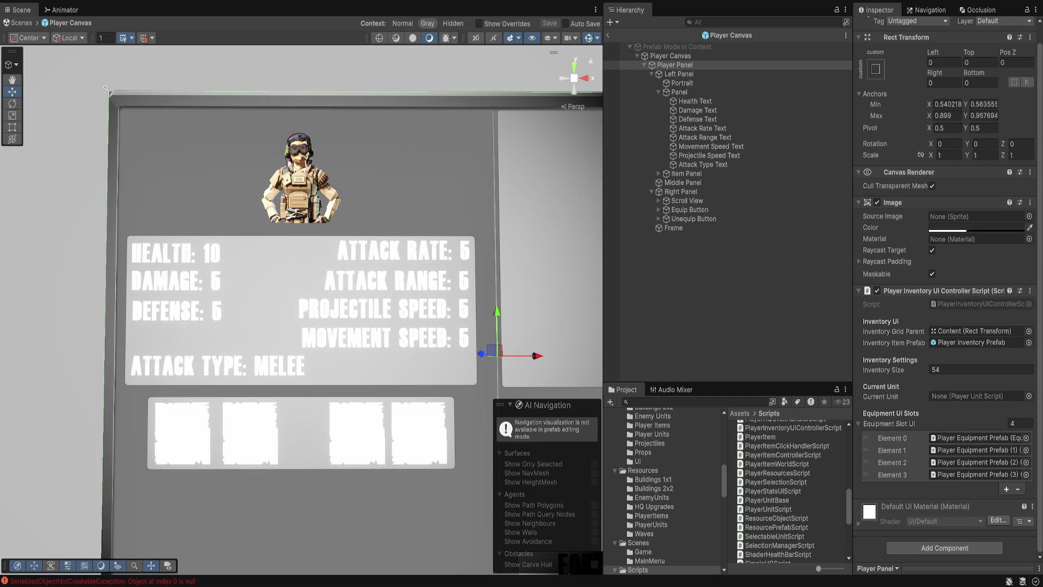
drag(776, 491, 945, 538)
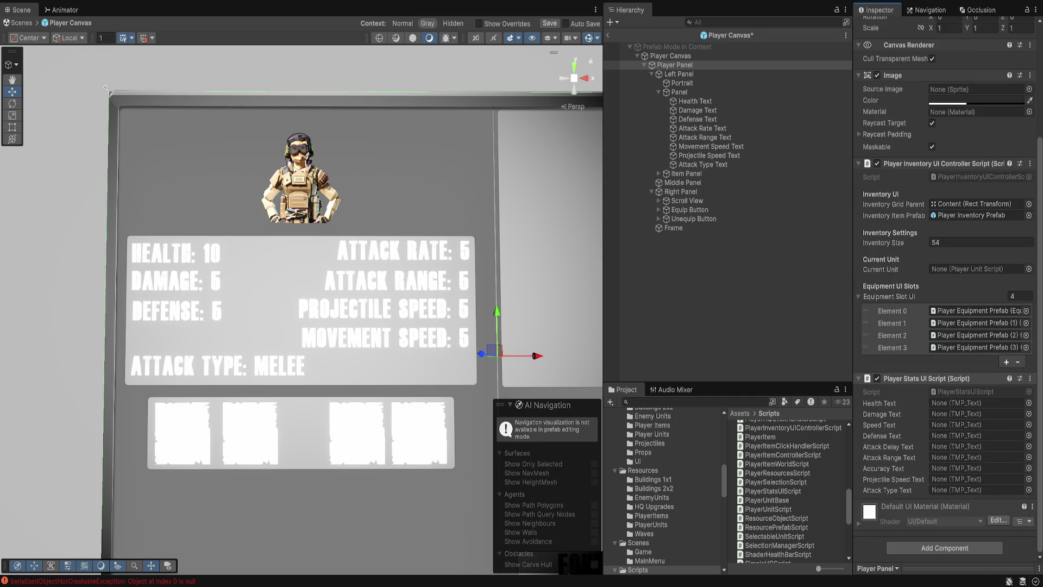
key(ctrl+s)
mouse_move(696, 101)
mouse_down()
mouse_move(869, 261)
mouse_move(978, 402)
mouse_up()
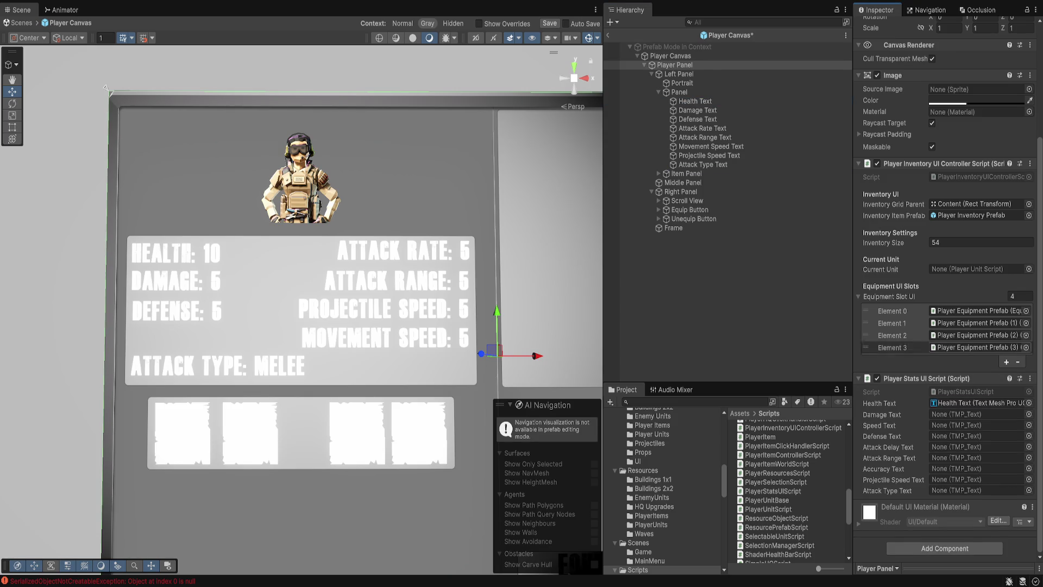
mouse_move(697, 110)
mouse_down()
mouse_move(815, 218)
mouse_move(977, 413)
mouse_up()
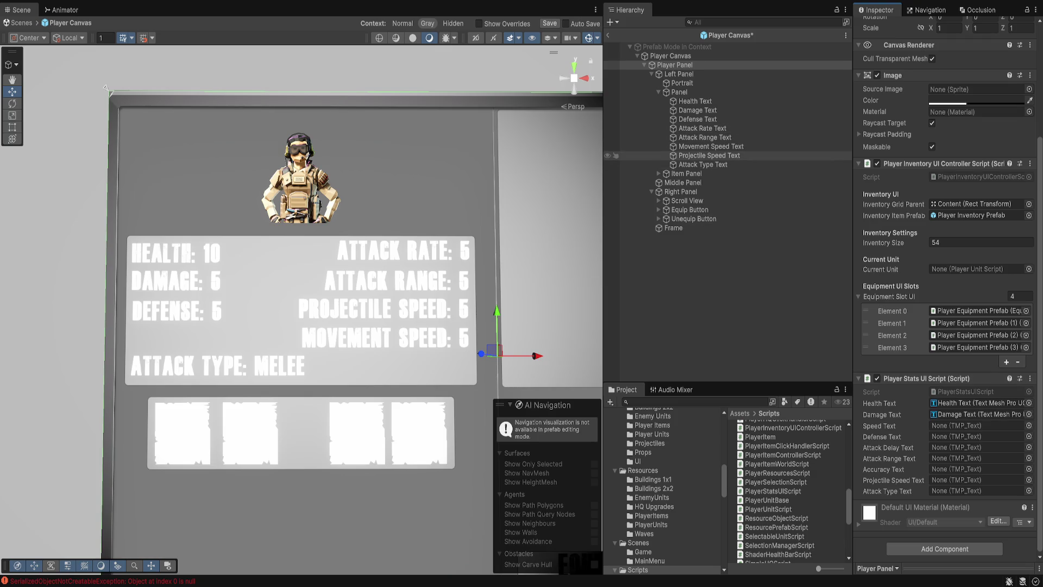
mouse_move(709, 146)
mouse_down()
mouse_move(896, 245)
mouse_move(977, 425)
mouse_up()
Link Defense, Attack Rate (Attack Delay), Attack Range and remaining stat texts, then return to the scene.
click(709, 146)
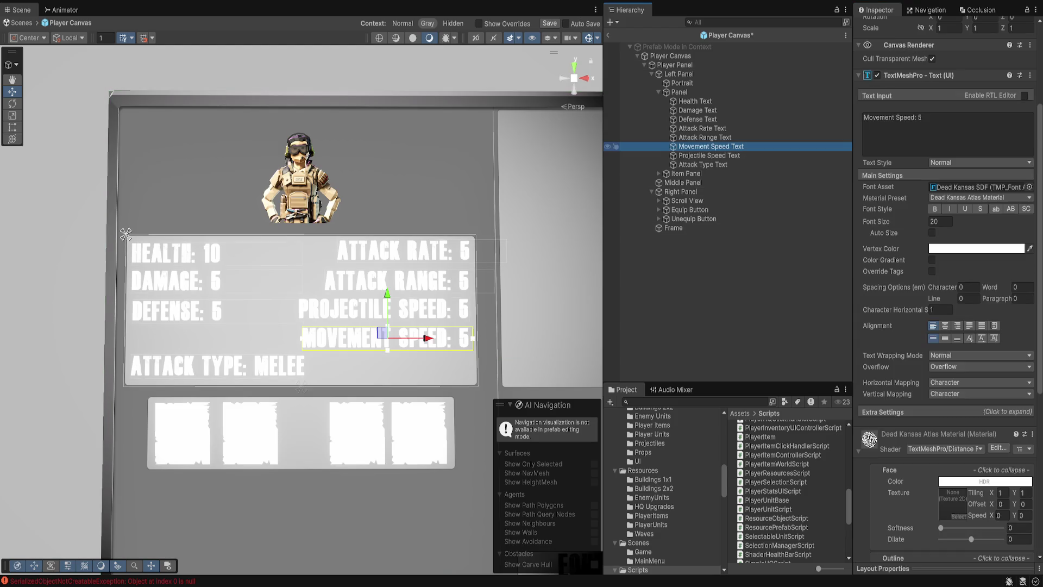
click(675, 65)
click(697, 119)
drag(698, 119, 973, 439)
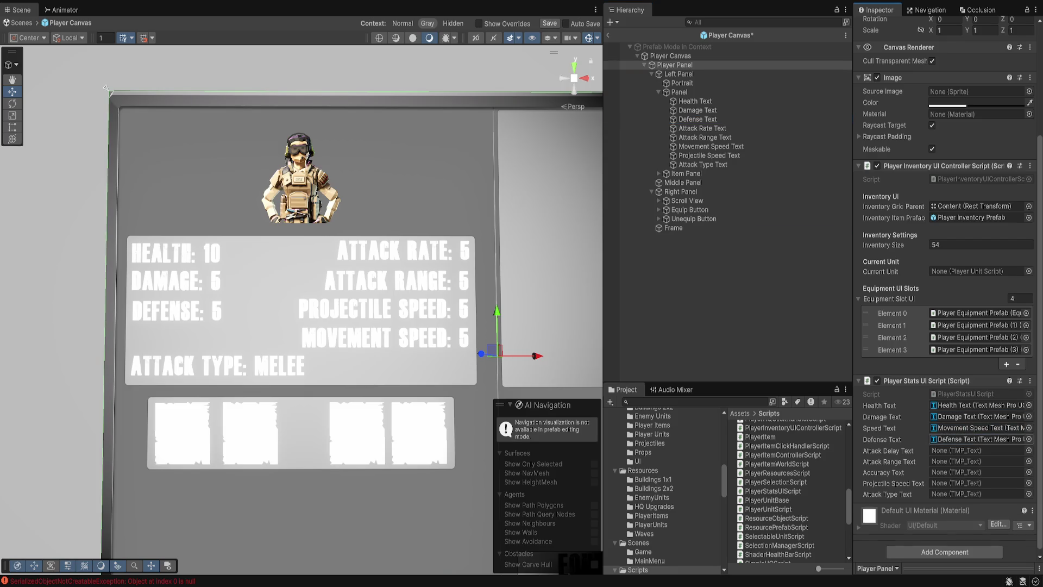
mouse_move(703, 128)
mouse_down()
mouse_move(972, 405)
mouse_move(972, 451)
mouse_up()
mouse_move(704, 137)
mouse_down()
mouse_move(707, 159)
mouse_move(972, 462)
mouse_up()
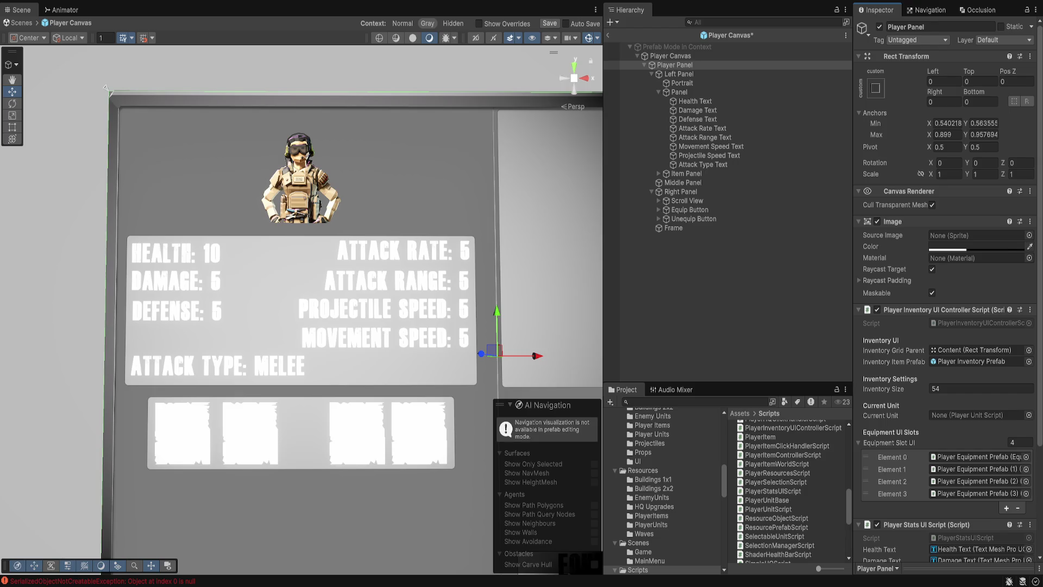
scroll(945, 293, down, 5)
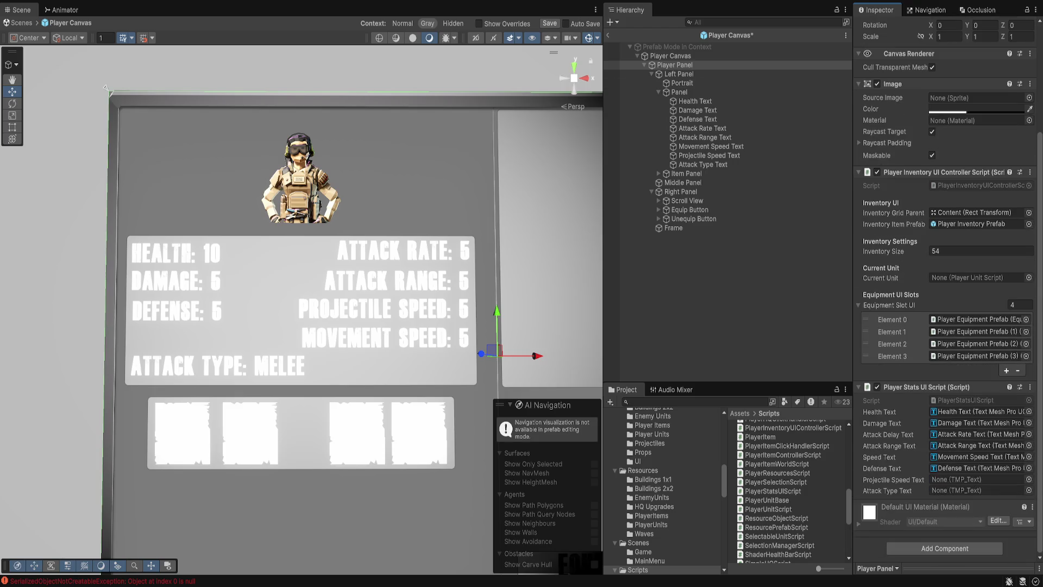
mouse_move(709, 156)
mouse_down()
mouse_move(924, 380)
mouse_move(978, 490)
mouse_up()
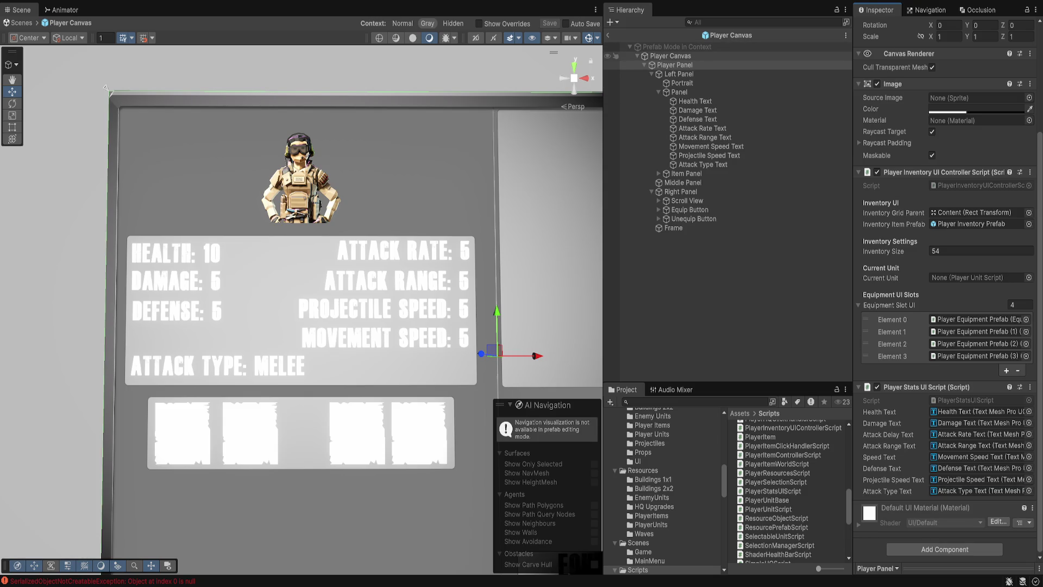
click(608, 35)
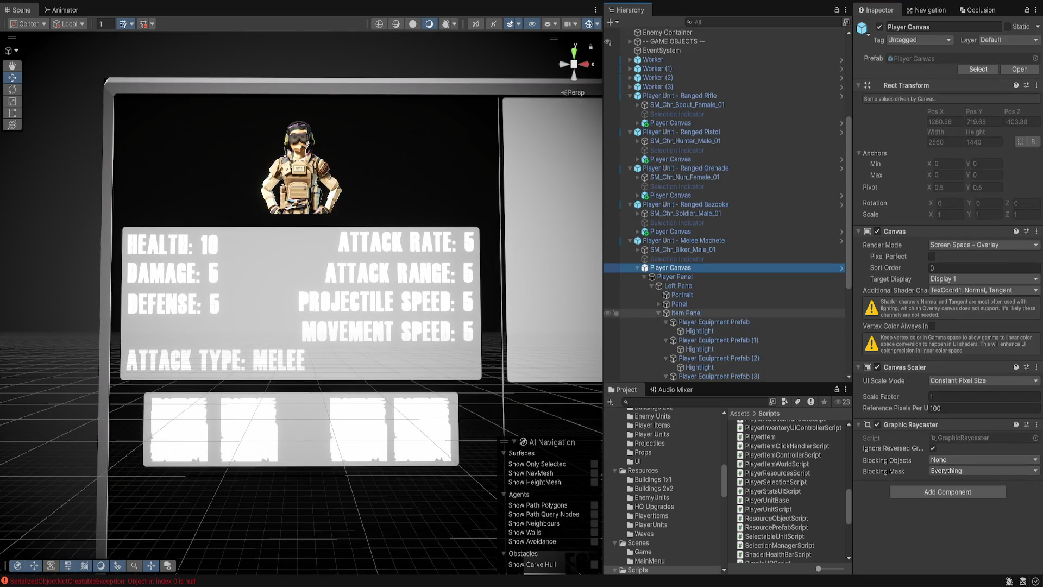
Nudge the second equipment slot left and right along X in the scene.
click(707, 321)
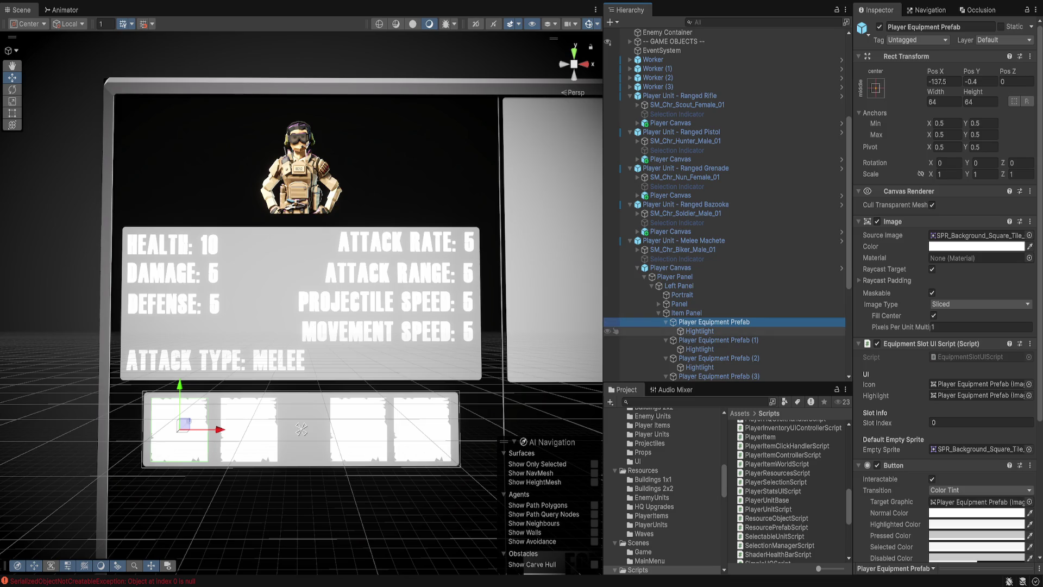
scroll(706, 326, down, 2)
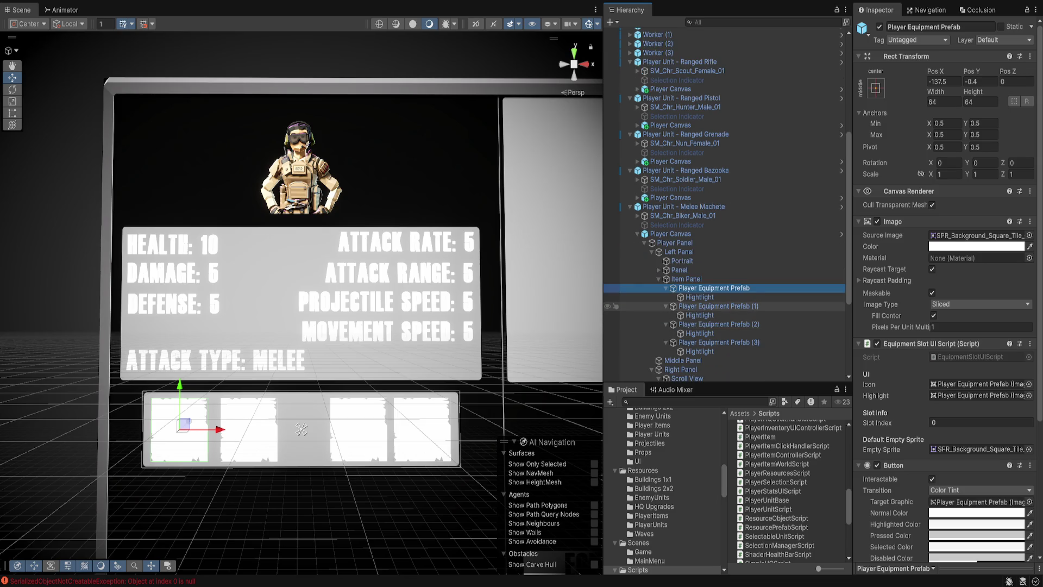
click(718, 306)
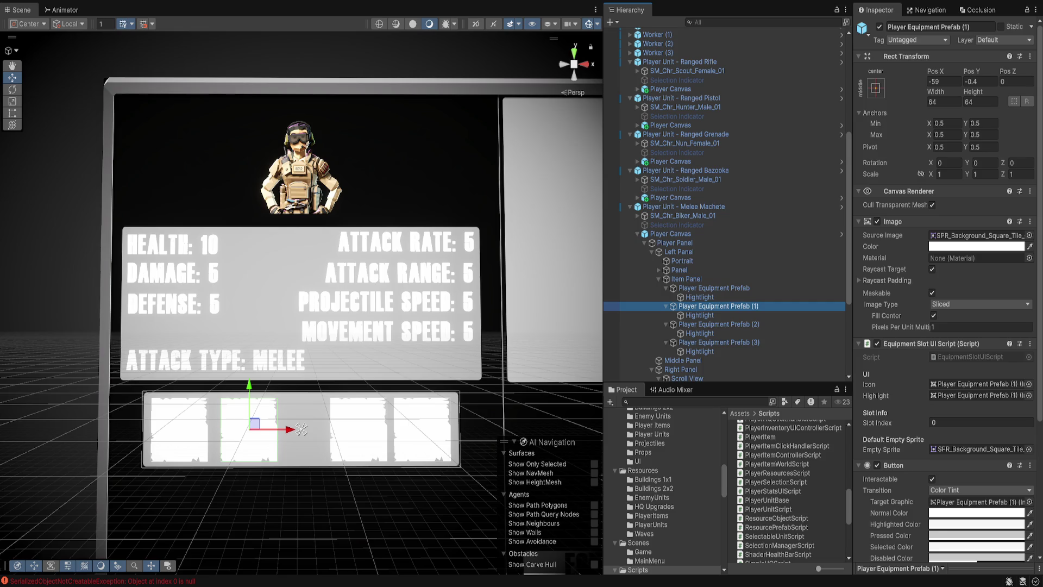
drag(298, 429, 294, 429)
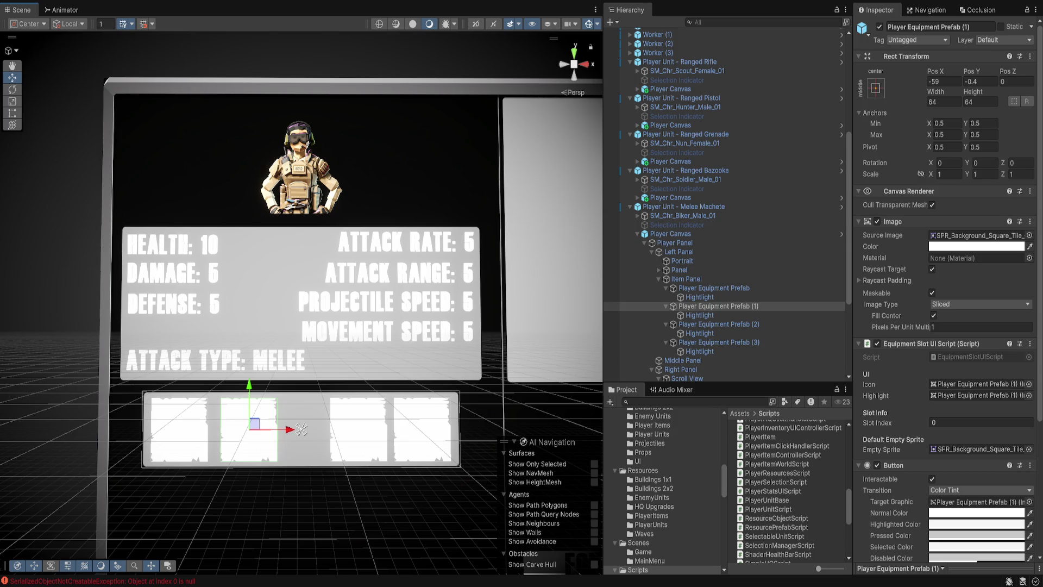
drag(294, 429, 301, 429)
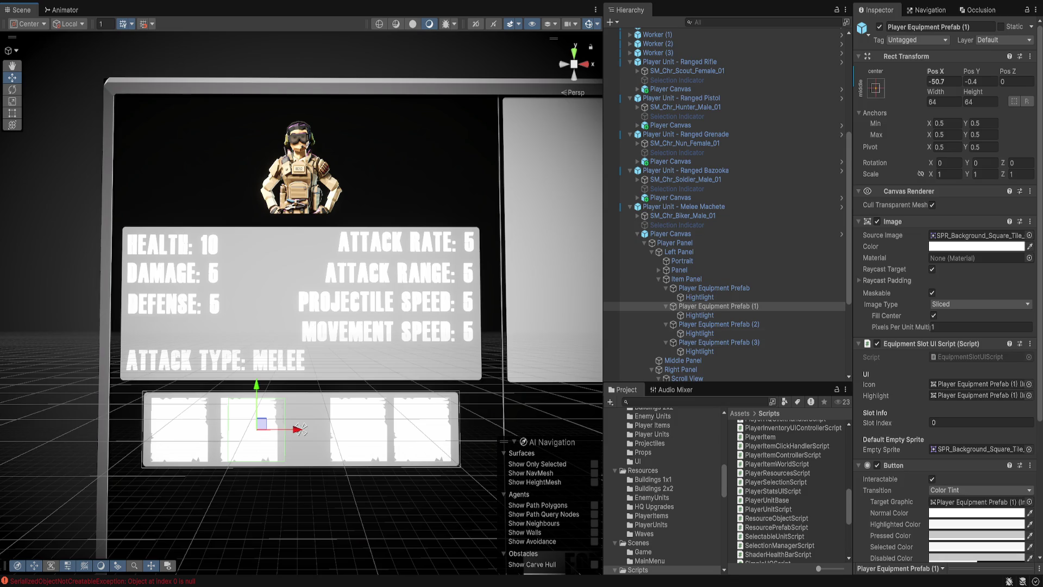
scroll(300, 430, down, 8)
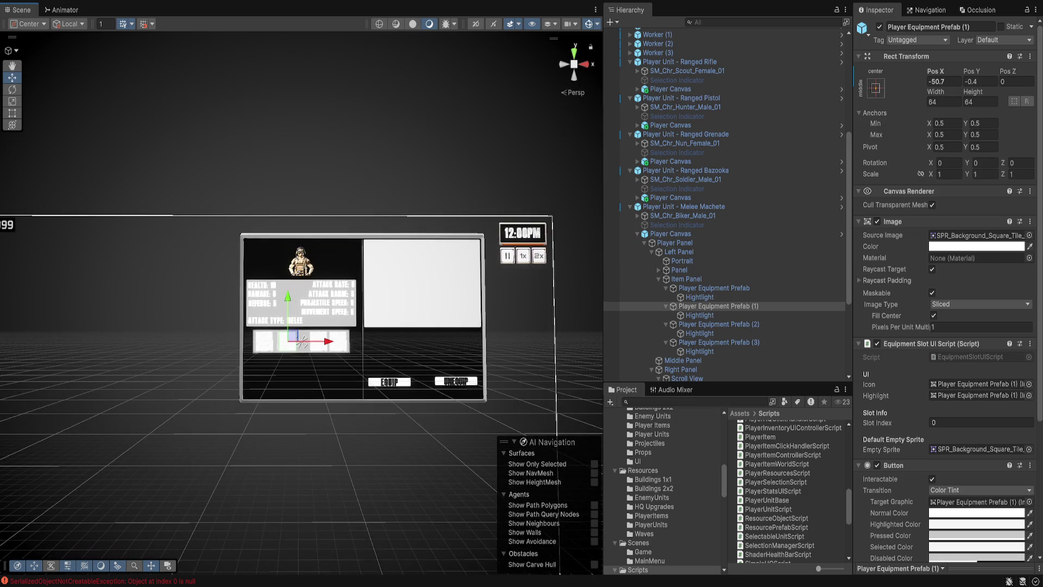
scroll(302, 341, up, 8)
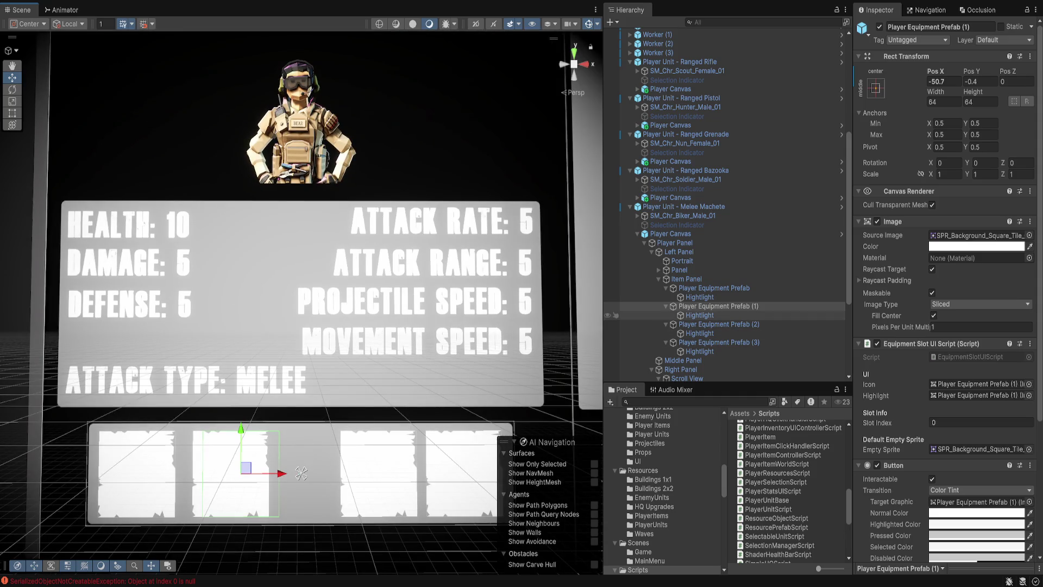
drag(301, 473, 301, 473)
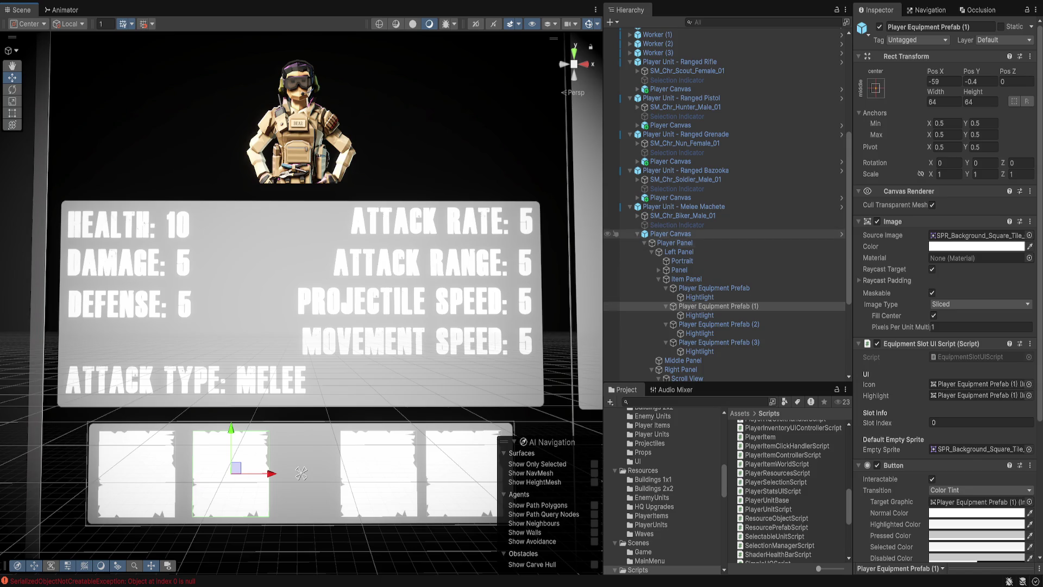
In the Player Canvas prefab, move slots (1) and (2) to X -50.2 and 51.1, save, and exit.
click(670, 234)
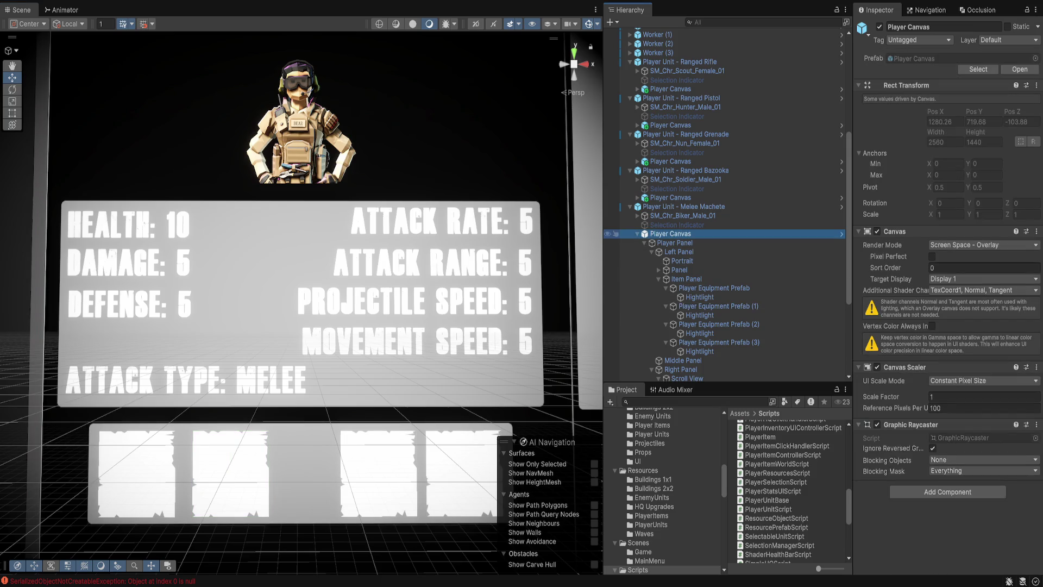
click(841, 234)
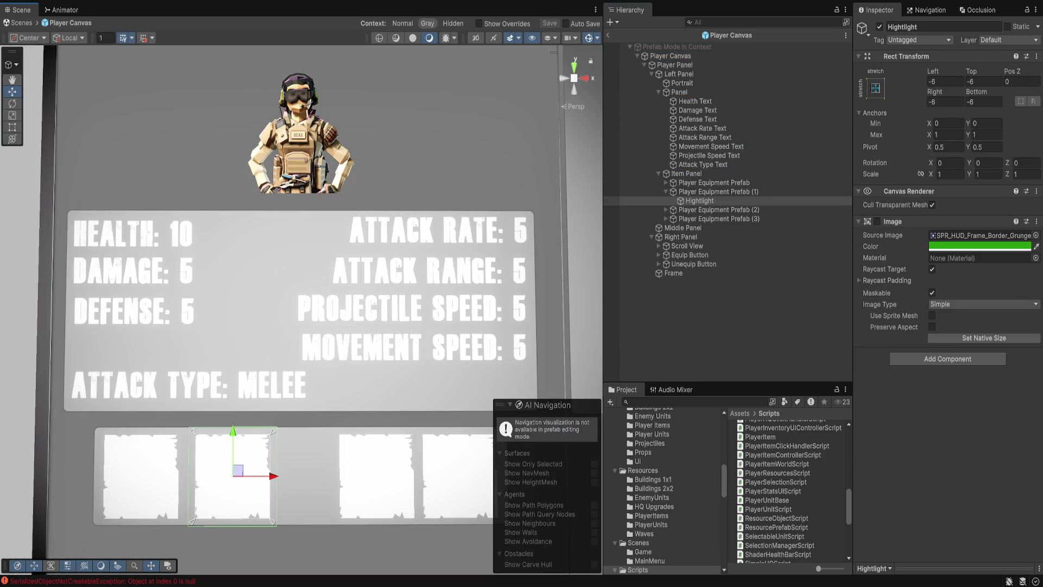
click(302, 476)
drag(272, 476, 301, 476)
key(ctrl+s)
key(Down)
key(Down)
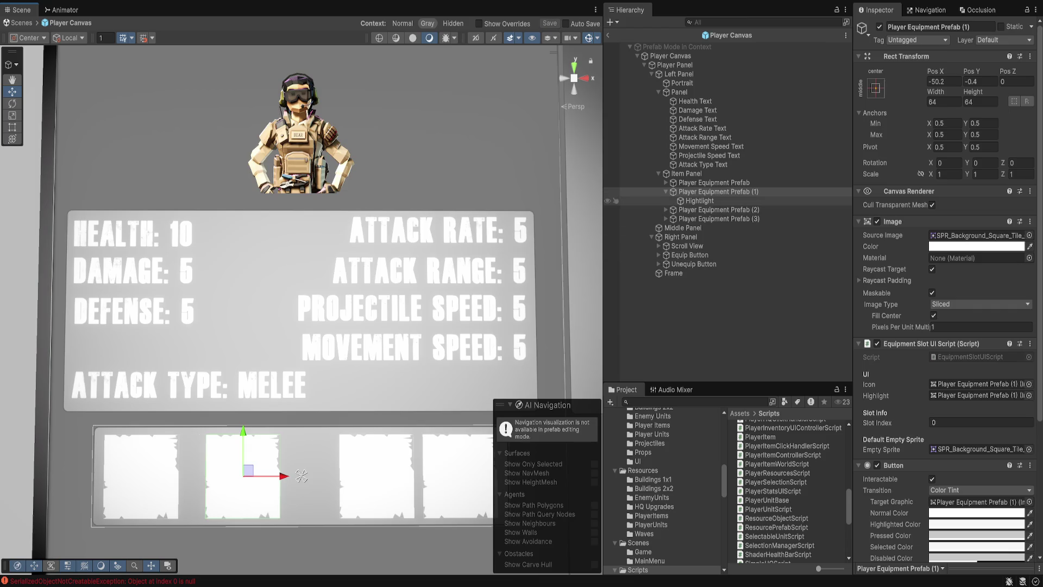
drag(416, 476, 400, 476)
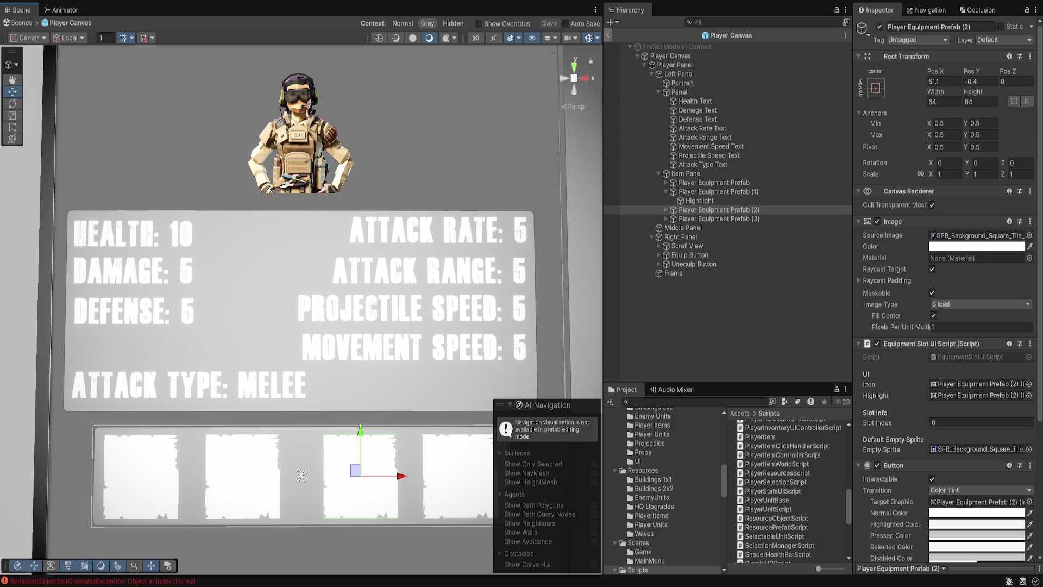
click(608, 35)
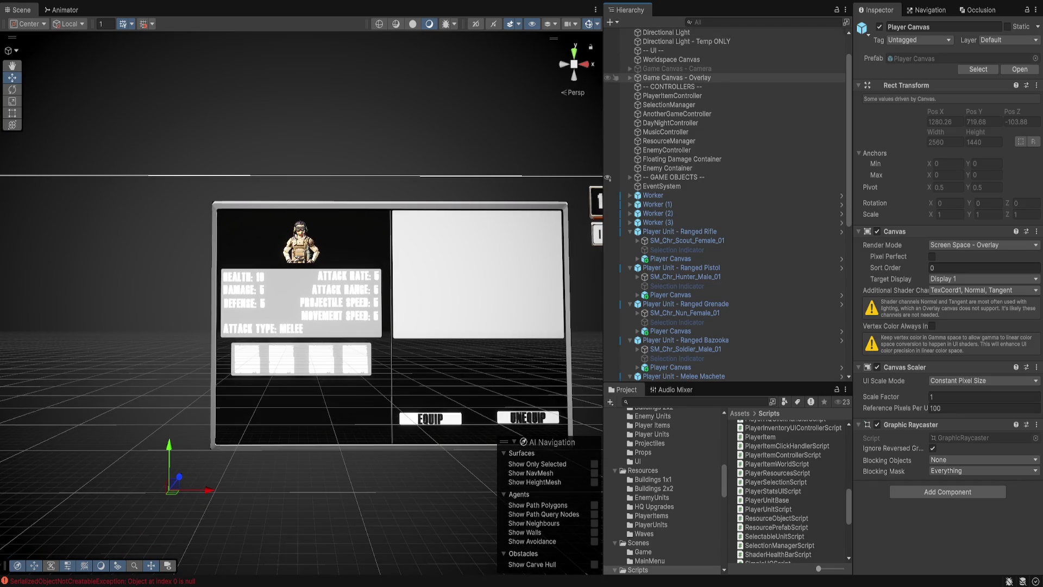
Select the Ranged Bazooka and Melee Machete Player Canvases, then the Melee Machete player unit.
scroll(615, 240, up, 2)
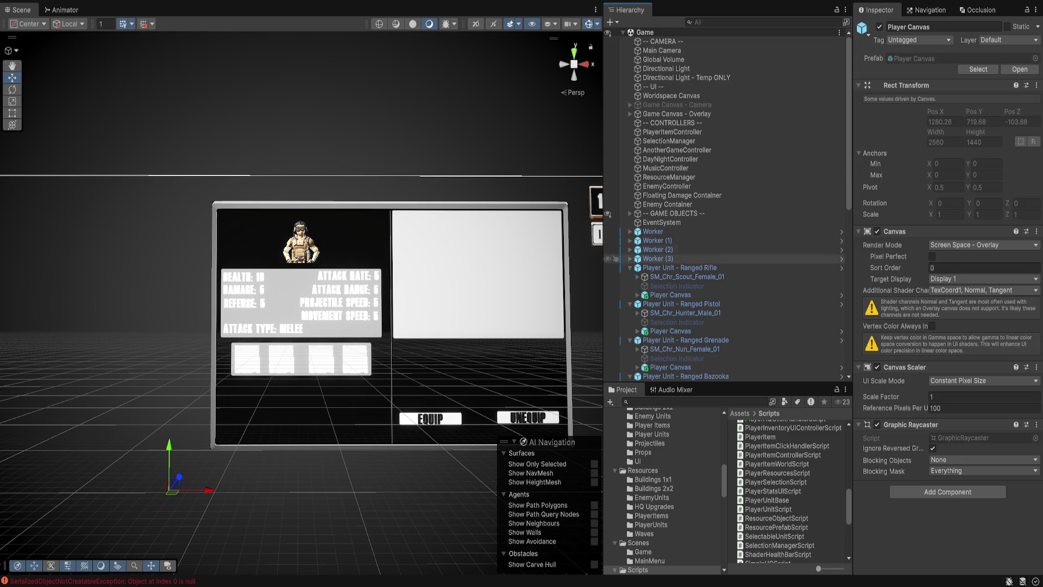
scroll(619, 250, down, 6)
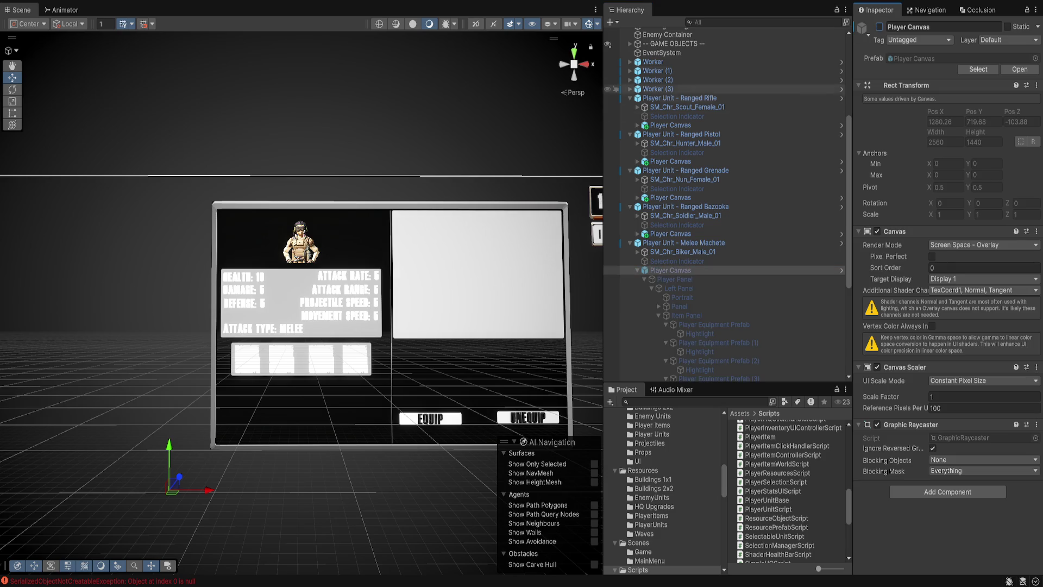
click(670, 233)
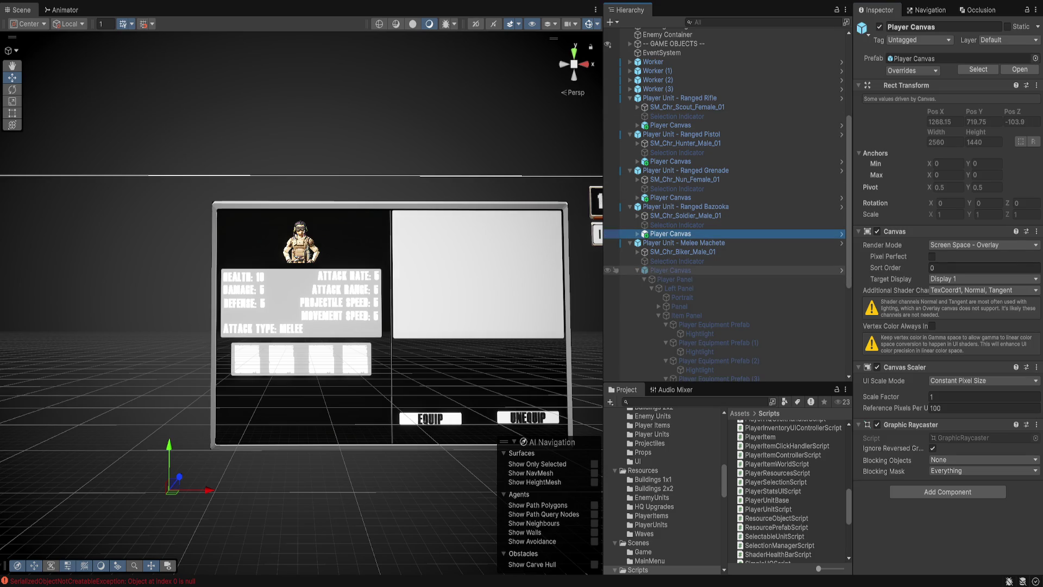
click(670, 270)
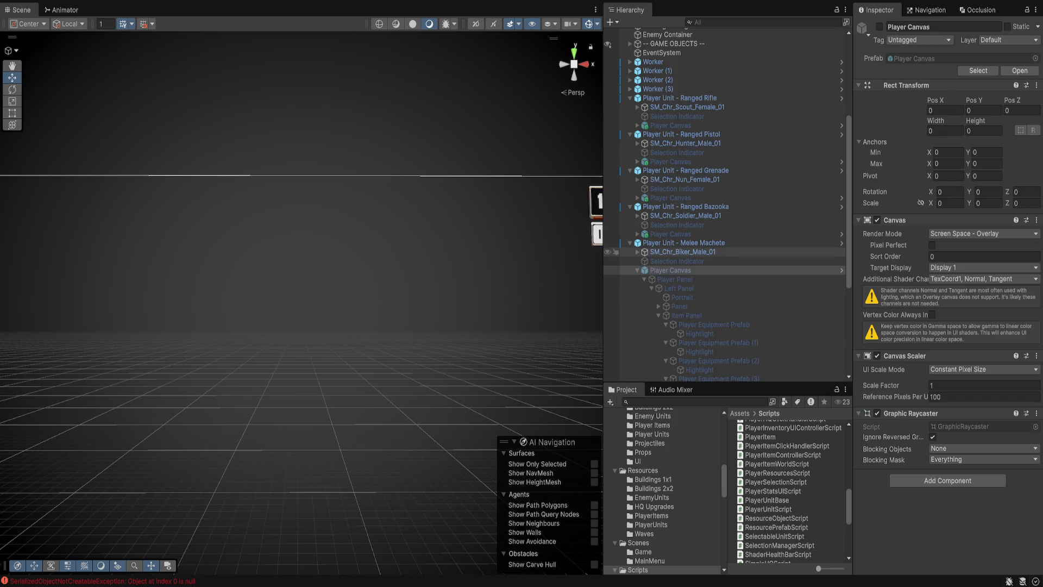
click(684, 242)
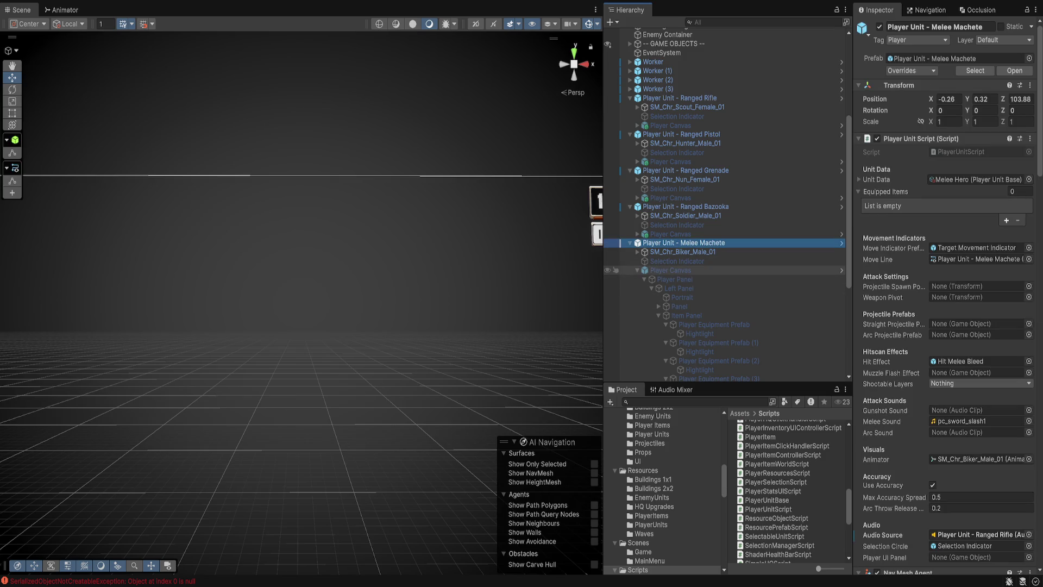
Assign each unit's own Player Canvas as Player UI Panel for Machete, Bazooka, Pistol and Rifle.
scroll(948, 299, down, 3)
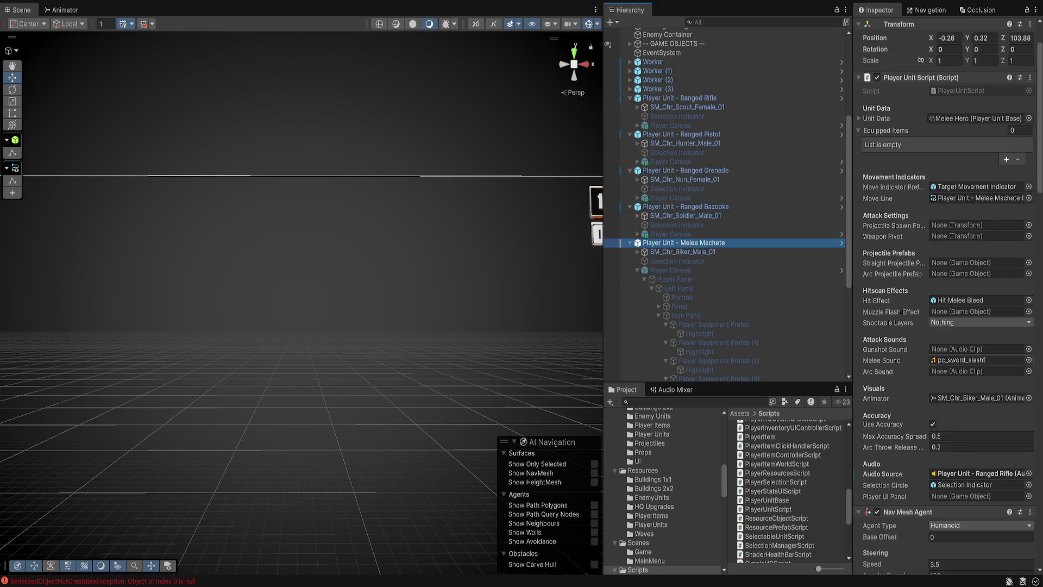
drag(671, 270, 978, 465)
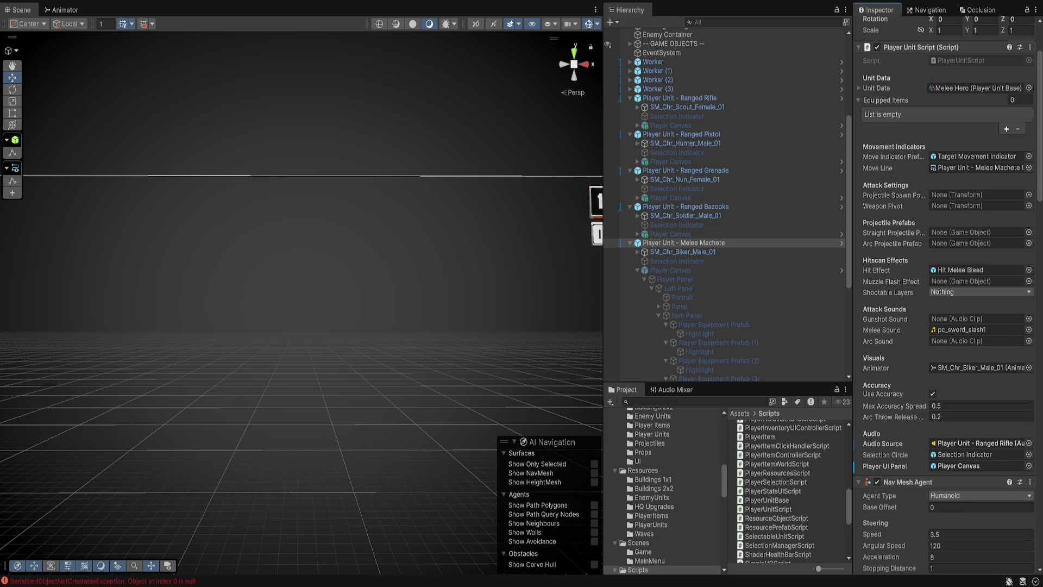
click(704, 206)
drag(671, 234, 977, 467)
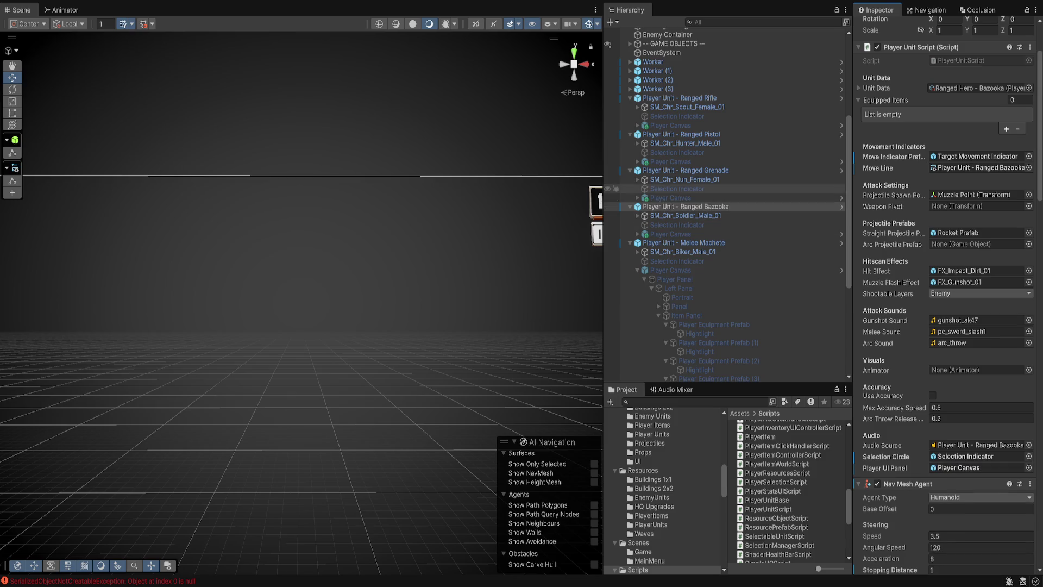
click(686, 170)
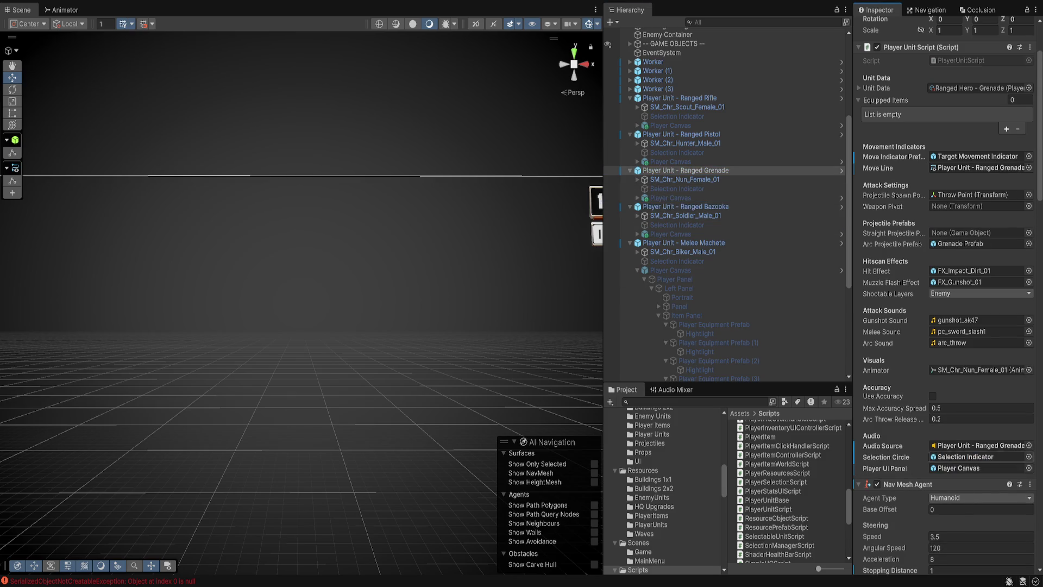
click(681, 134)
drag(670, 161, 975, 467)
click(679, 98)
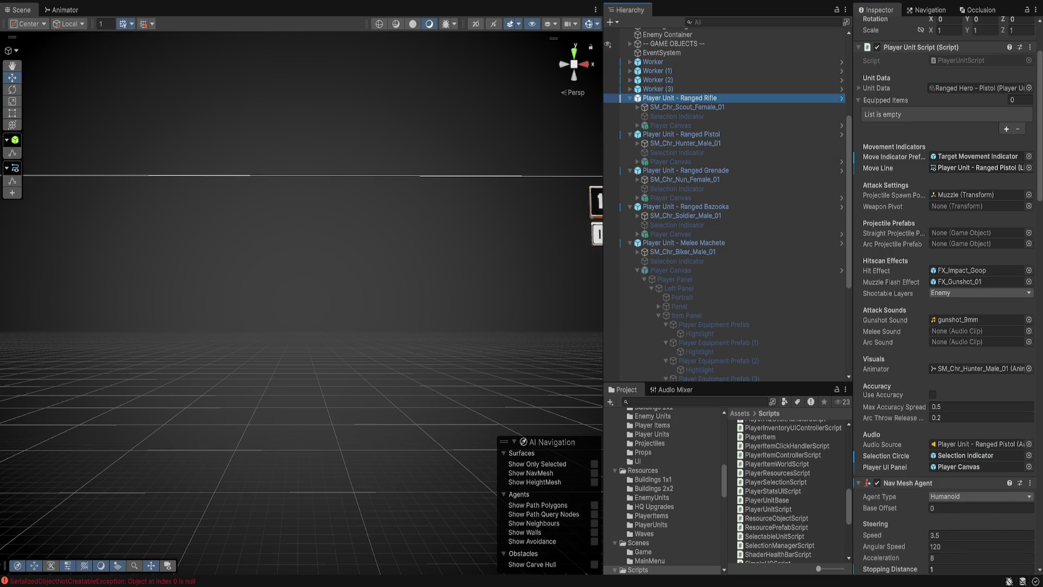
mouse_move(671, 126)
mouse_down()
mouse_move(815, 244)
mouse_move(972, 467)
mouse_up()
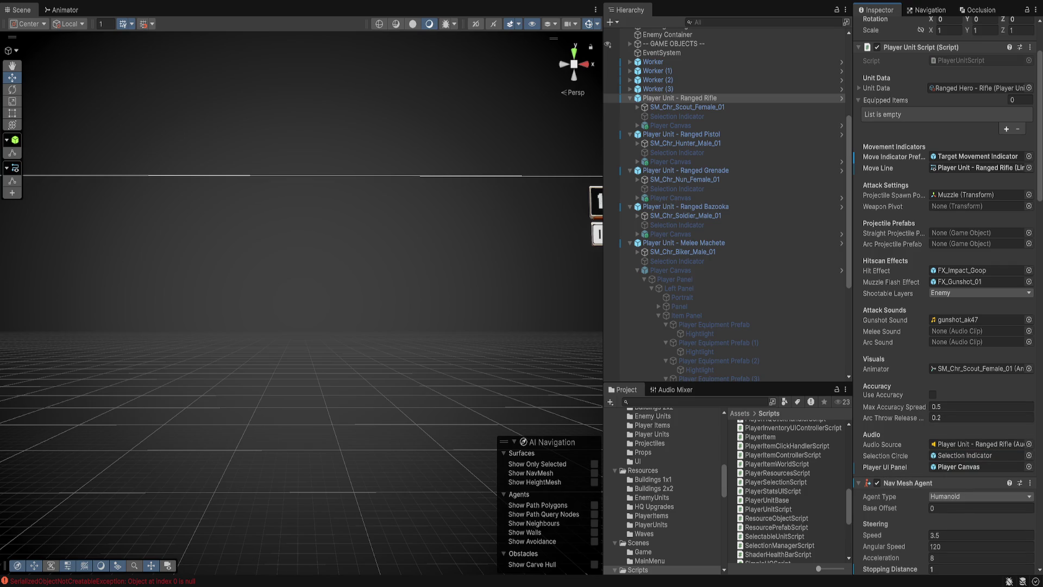
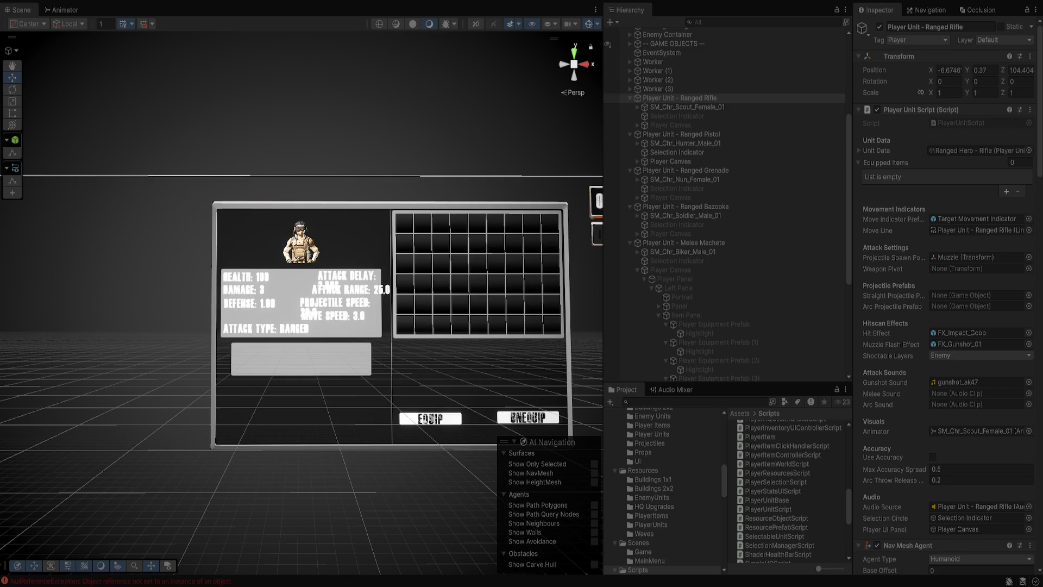
Make the Melee Machete unit's Player Canvas inactive, after checking the pistol unit's canvas.
click(213, 381)
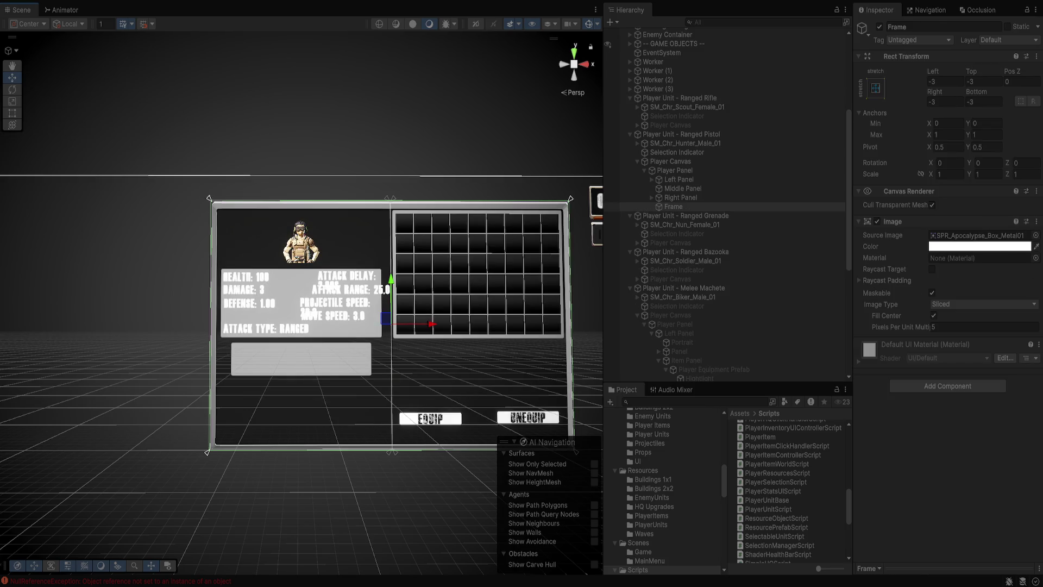
click(670, 161)
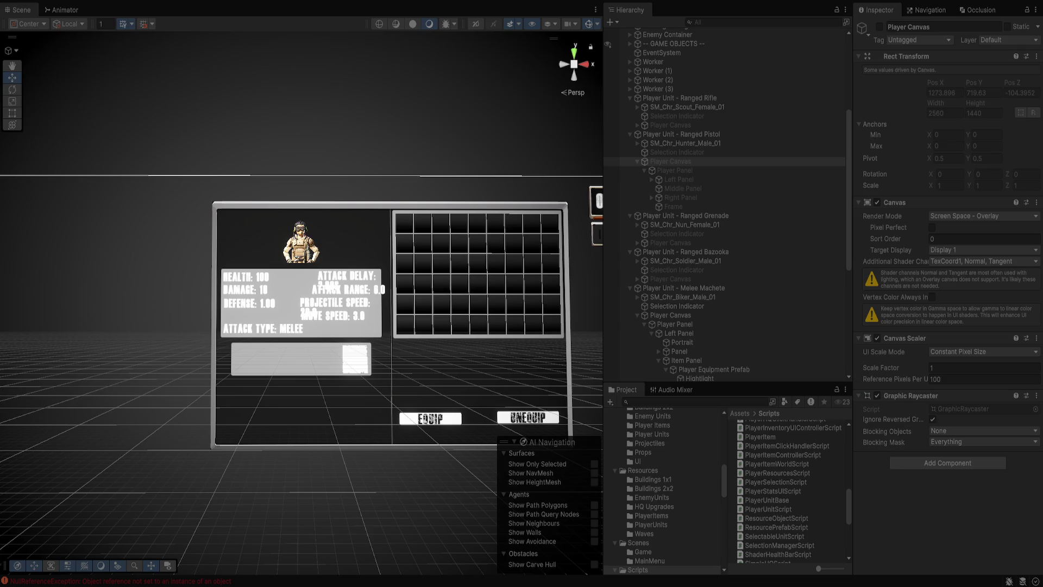
scroll(725, 207, down, 4)
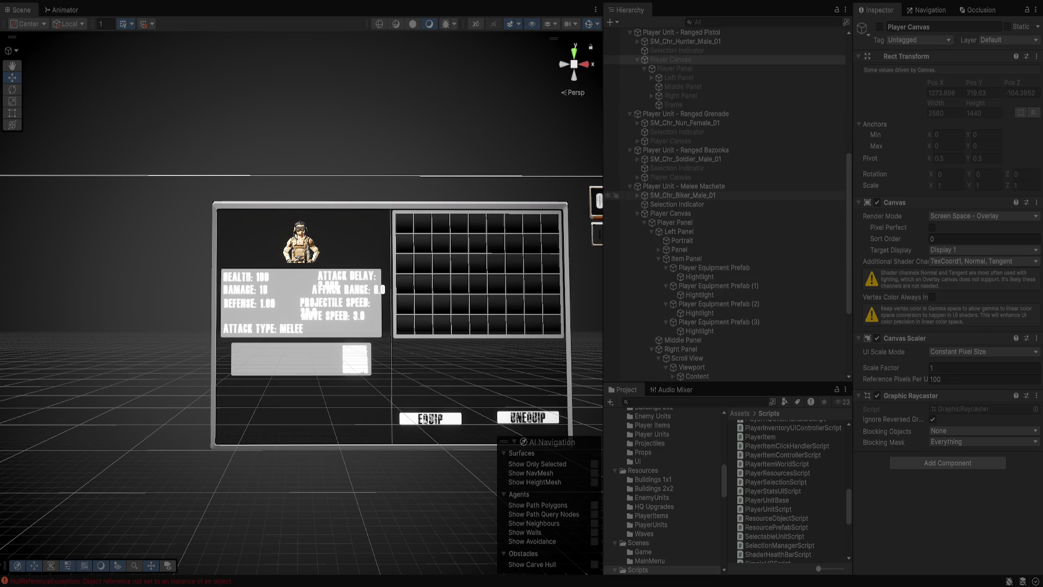
click(670, 213)
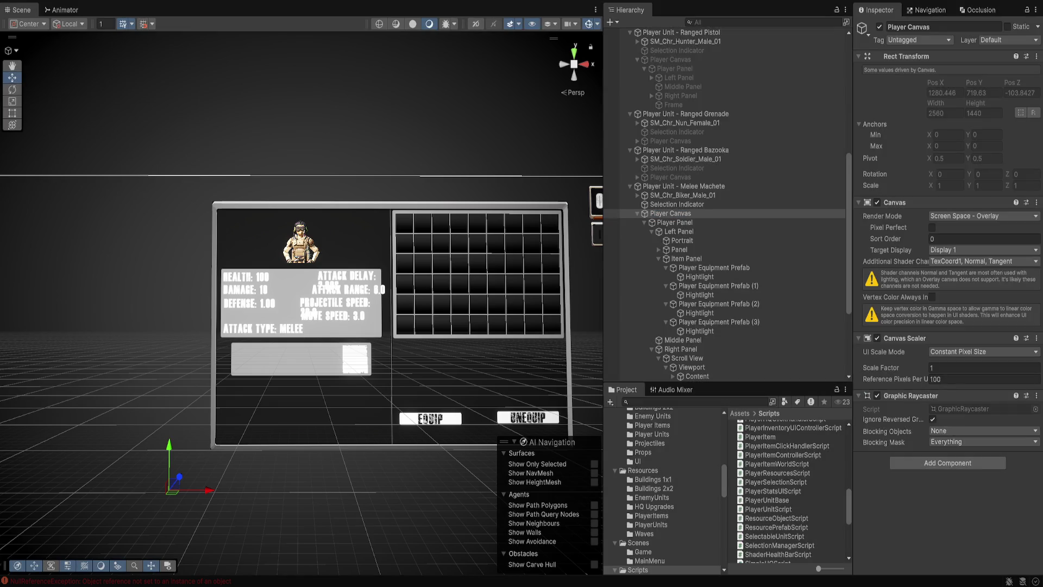
key(ctrl+z)
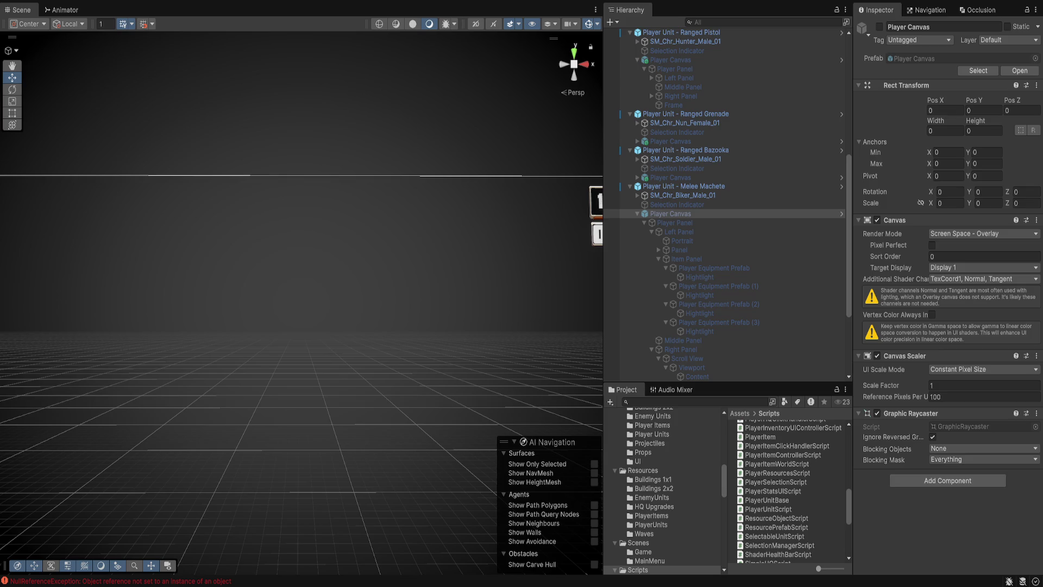
In the Player Canvas prefab, change the Movement Speed Text label to 'Move Speed: 5'.
click(671, 213)
click(841, 213)
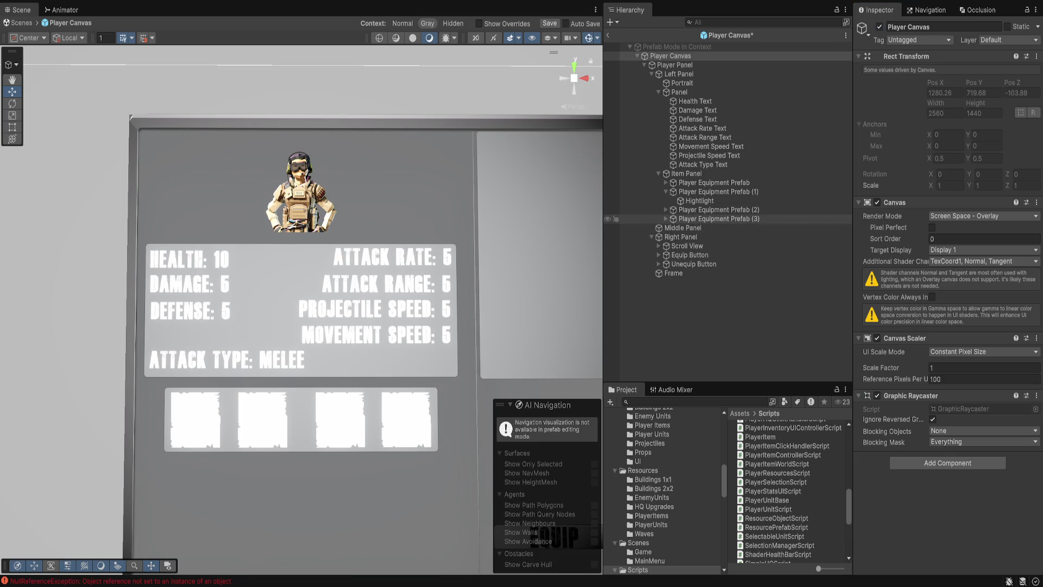
click(679, 74)
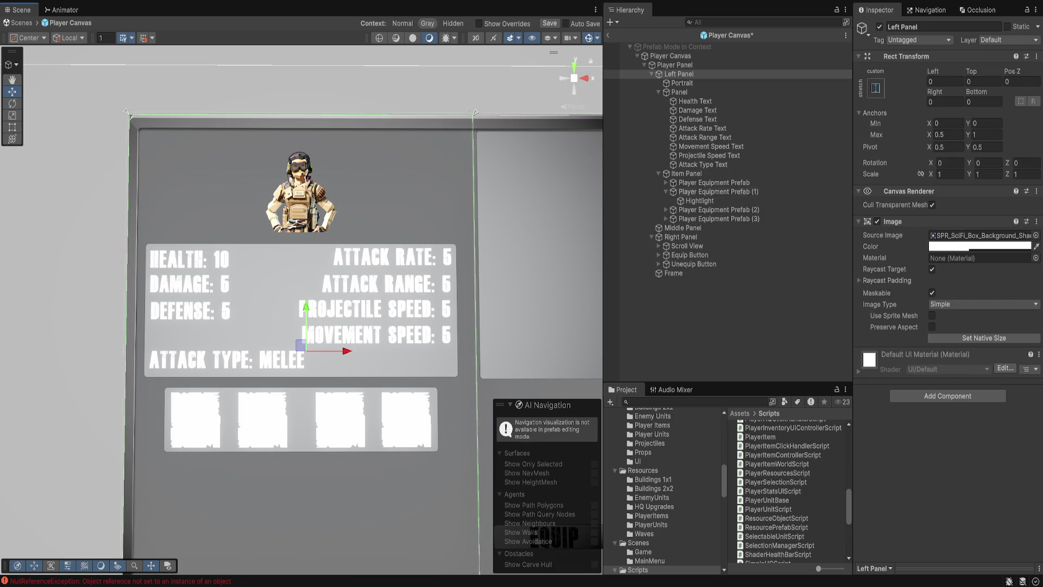
click(711, 147)
click(891, 264)
text(Move Speed: 5)
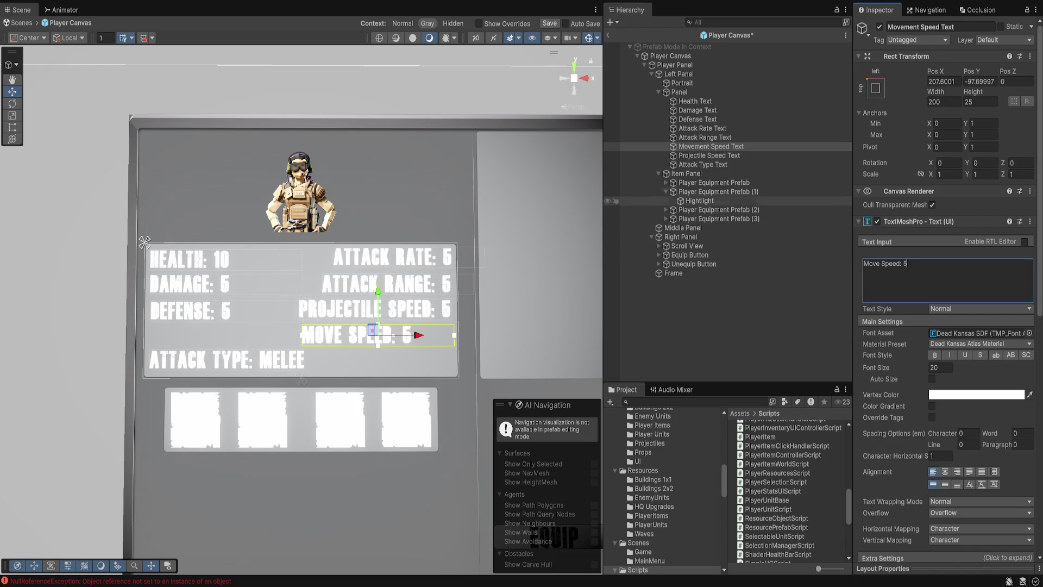
Right-align the four right-column stat labels and shift them left together.
click(709, 155)
key(shift+Up)
key(shift+Up)
key(shift+Up)
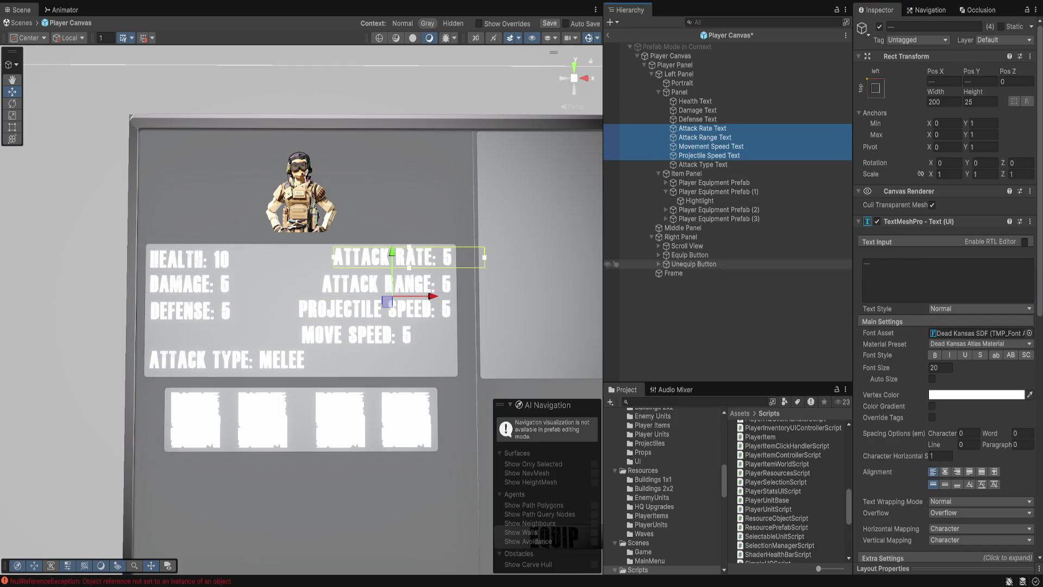
click(957, 471)
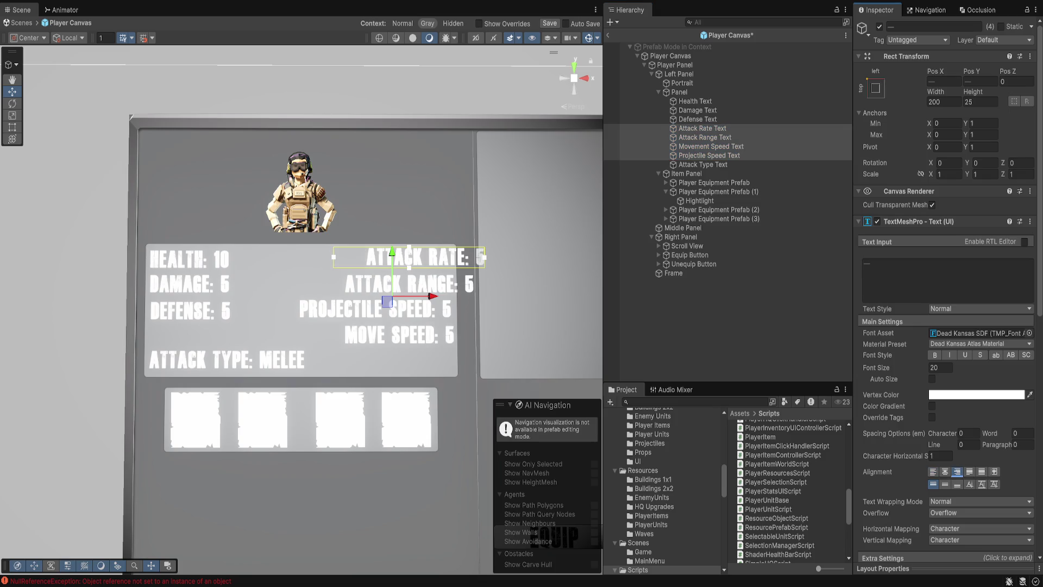
drag(433, 296, 399, 296)
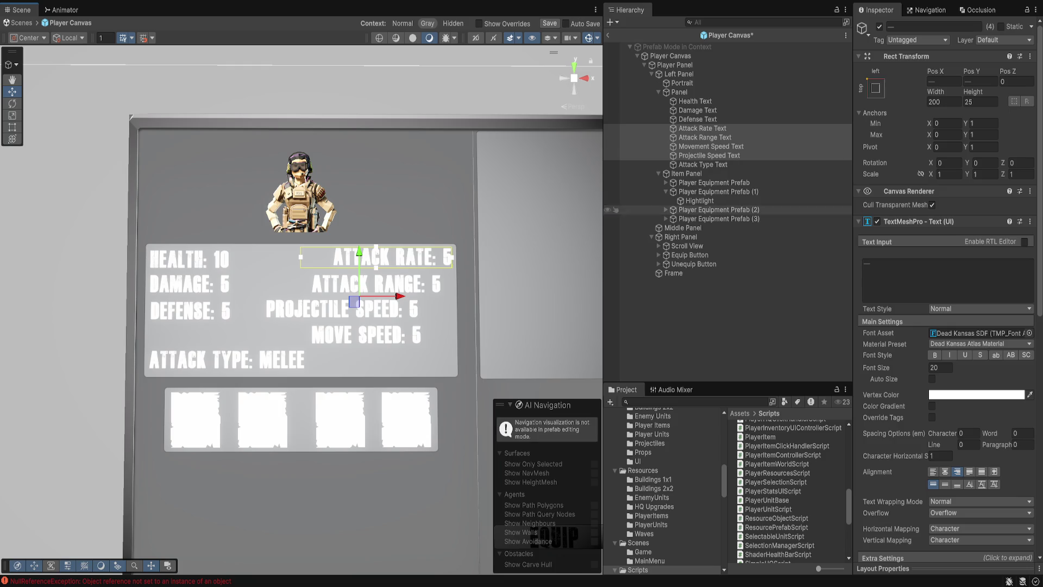
Nudge the Attack Range and Move Speed labels right to line up with Attack Rate.
click(705, 137)
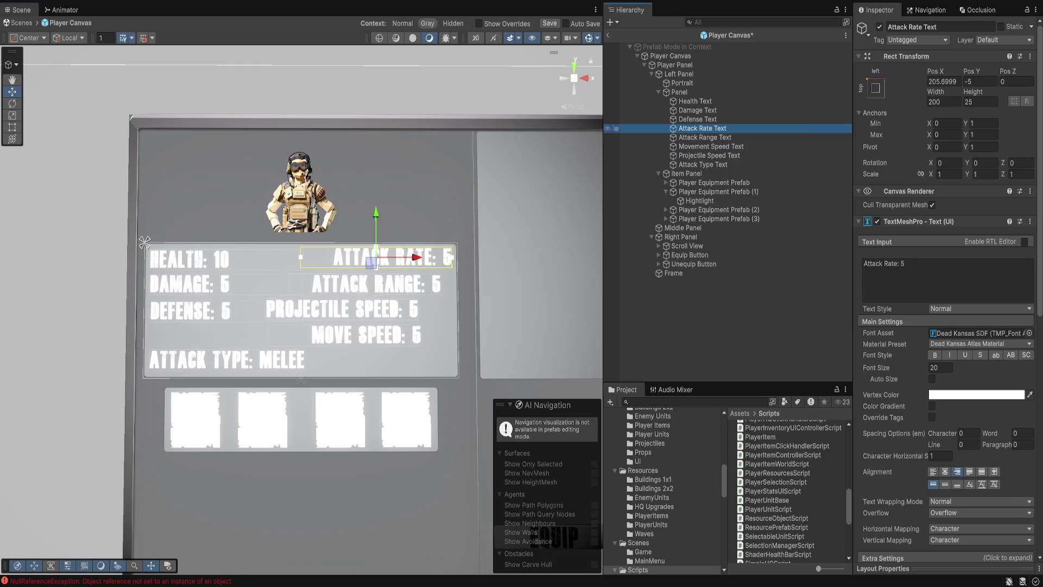
drag(403, 284, 414, 284)
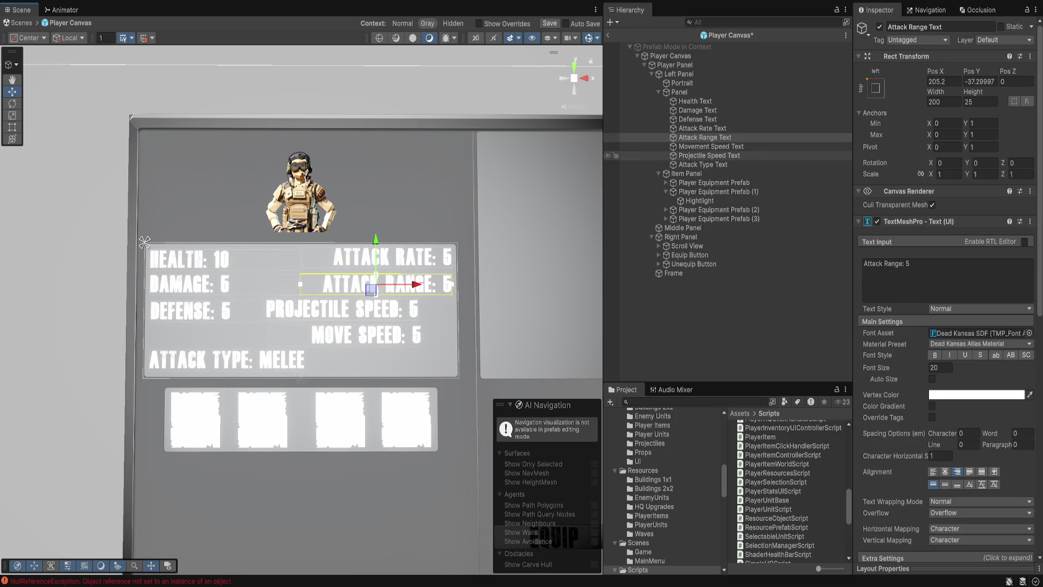
click(711, 146)
mouse_move(380, 335)
mouse_down()
mouse_move(411, 334)
mouse_move(414, 309)
mouse_up()
click(709, 156)
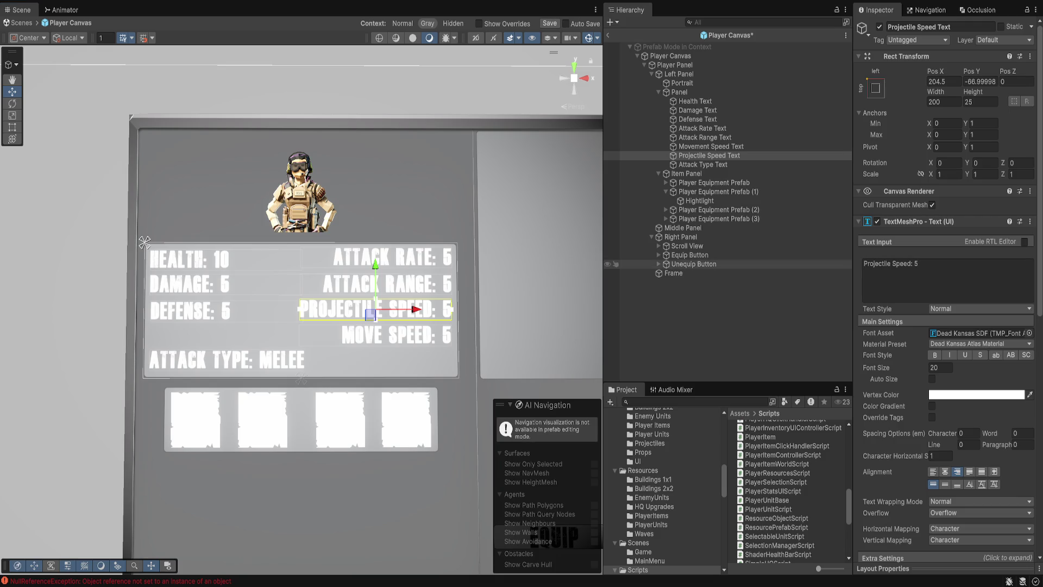
Append .0 to the Projectile Speed value, and try a 225 label width, then revert it.
click(917, 263)
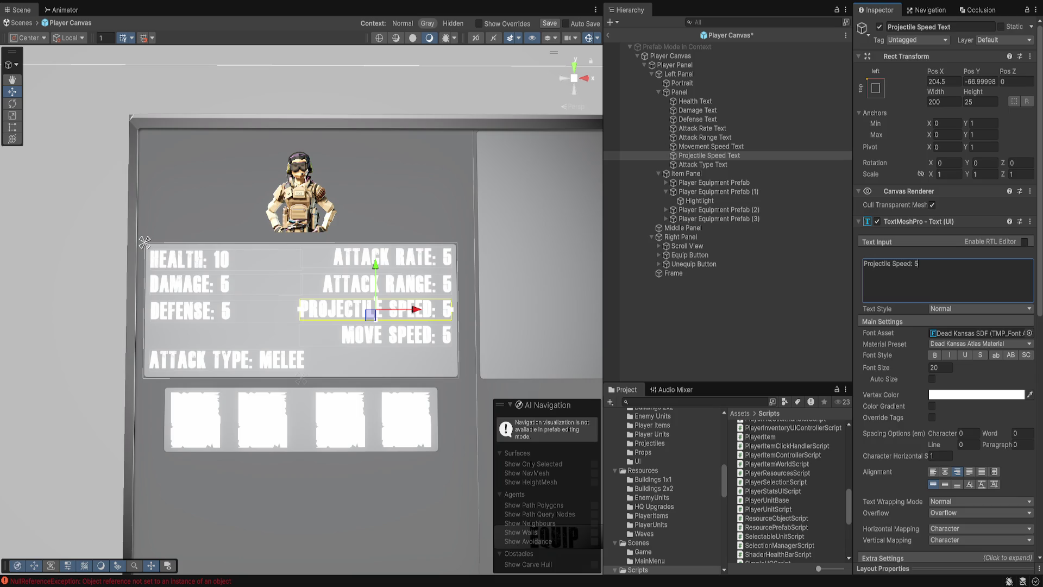
text(.0)
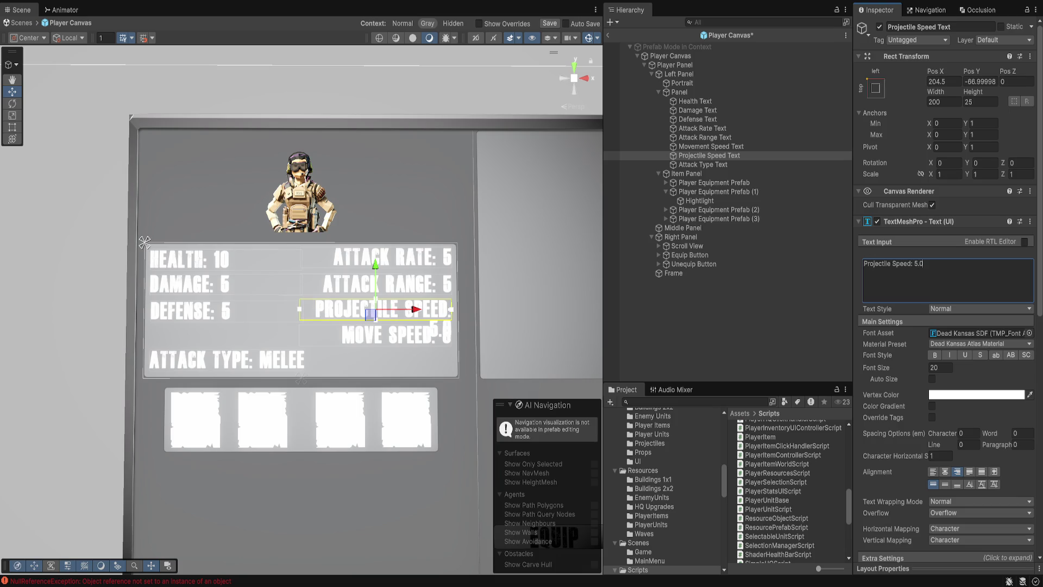
click(703, 165)
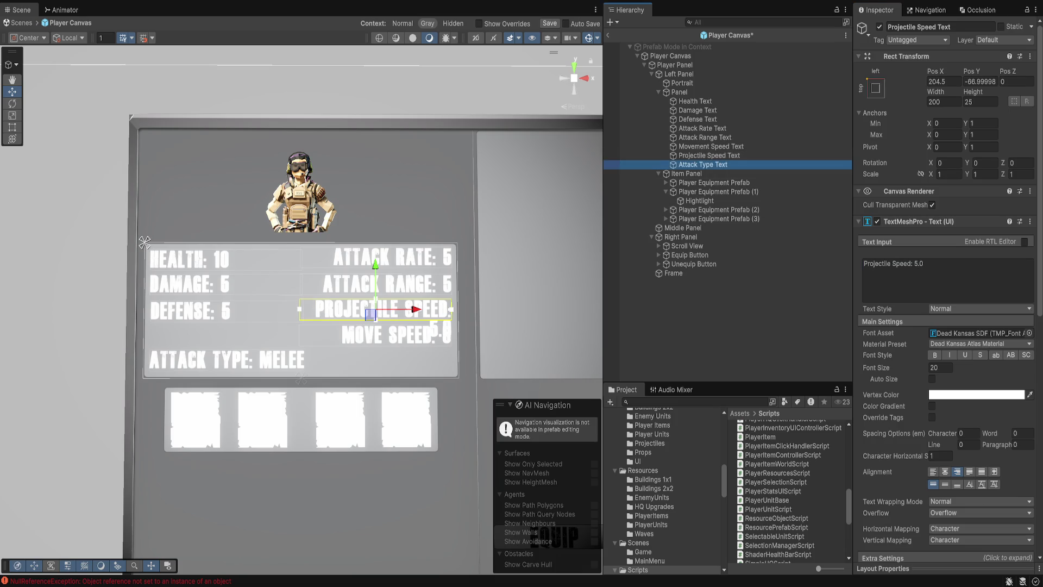
shift+click(703, 129)
click(936, 101)
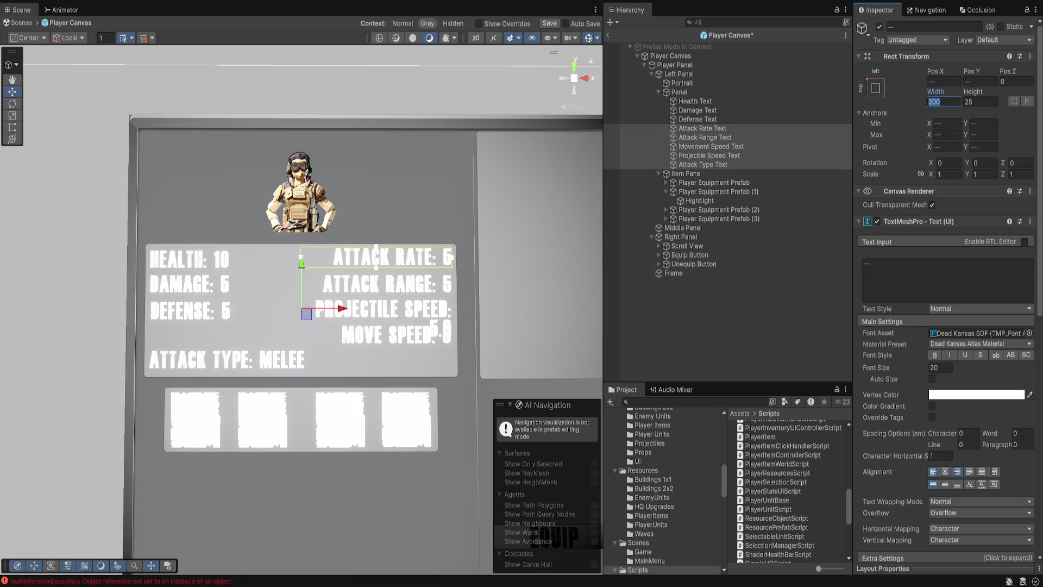
text(225)
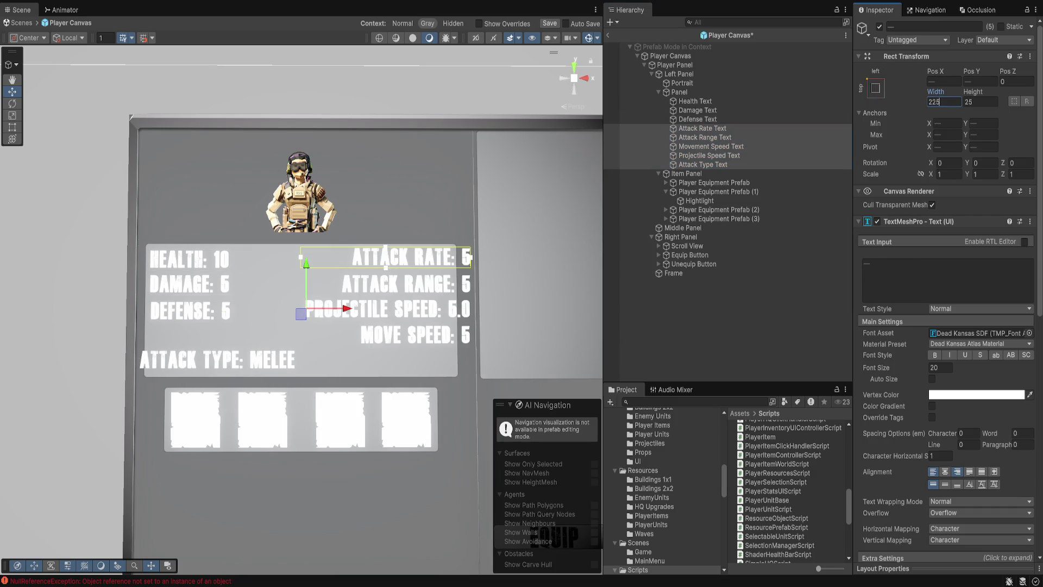
key(ctrl+z)
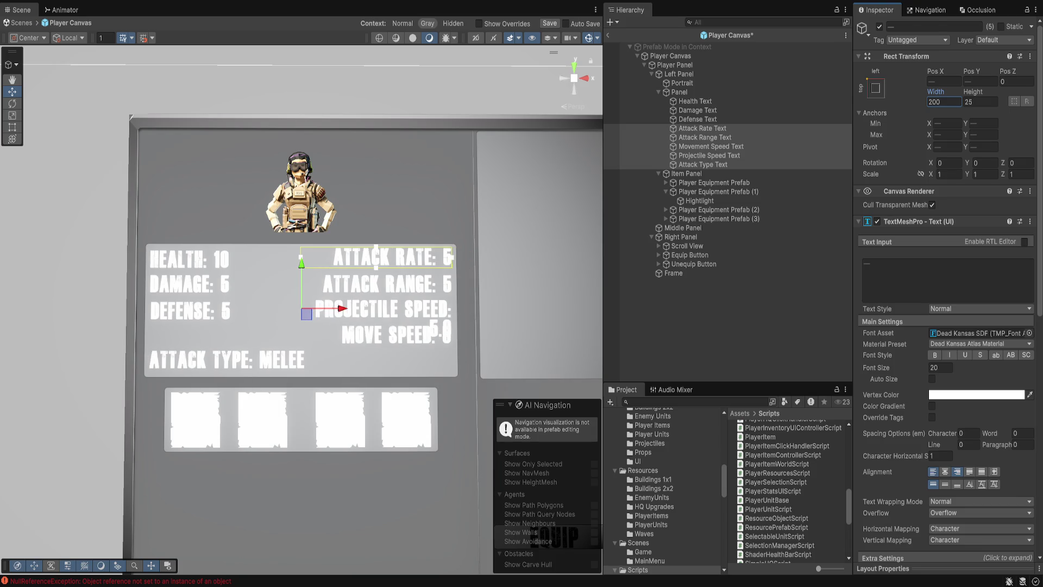
Set the Attack Rate through Projectile Speed labels' width to 225 and move them left.
click(703, 165)
click(702, 128)
shift+click(709, 155)
click(943, 102)
text(225)
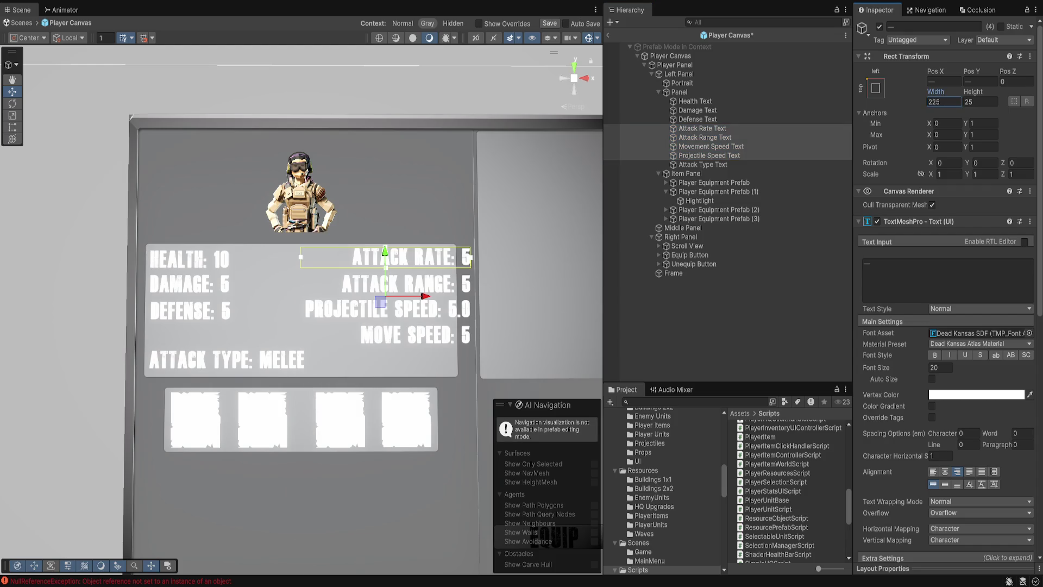
drag(422, 296, 406, 296)
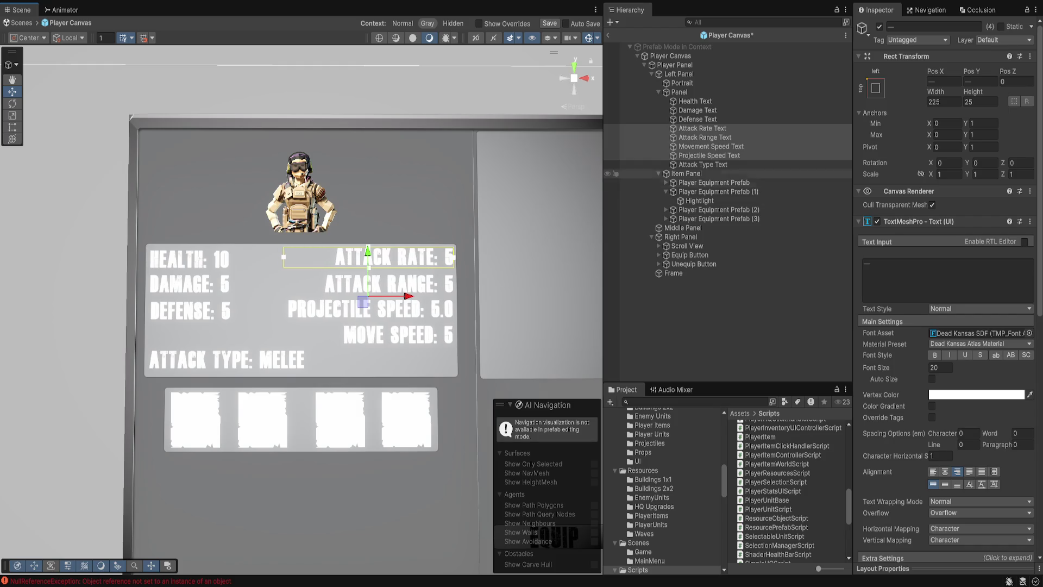
Append .0 to the Move Speed and Attack Range values.
click(709, 155)
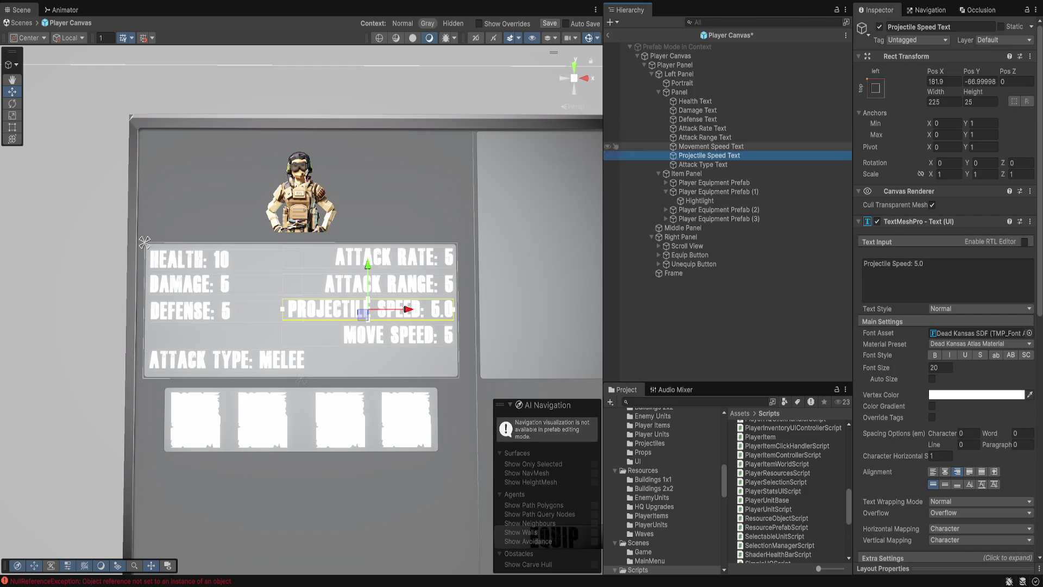
click(706, 146)
click(923, 272)
key(End)
text(.0)
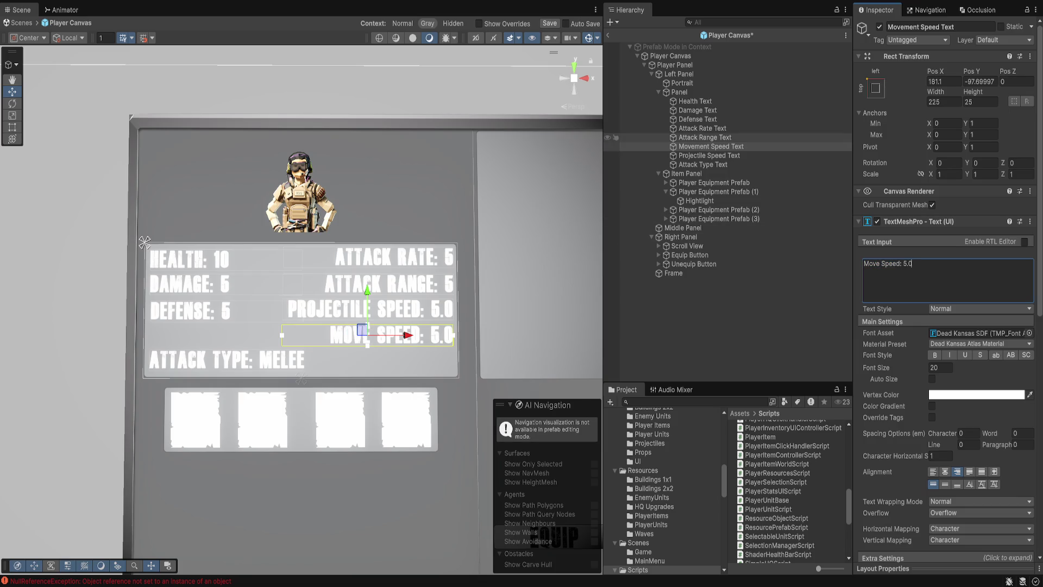
click(705, 137)
click(923, 272)
key(End)
text(.0)
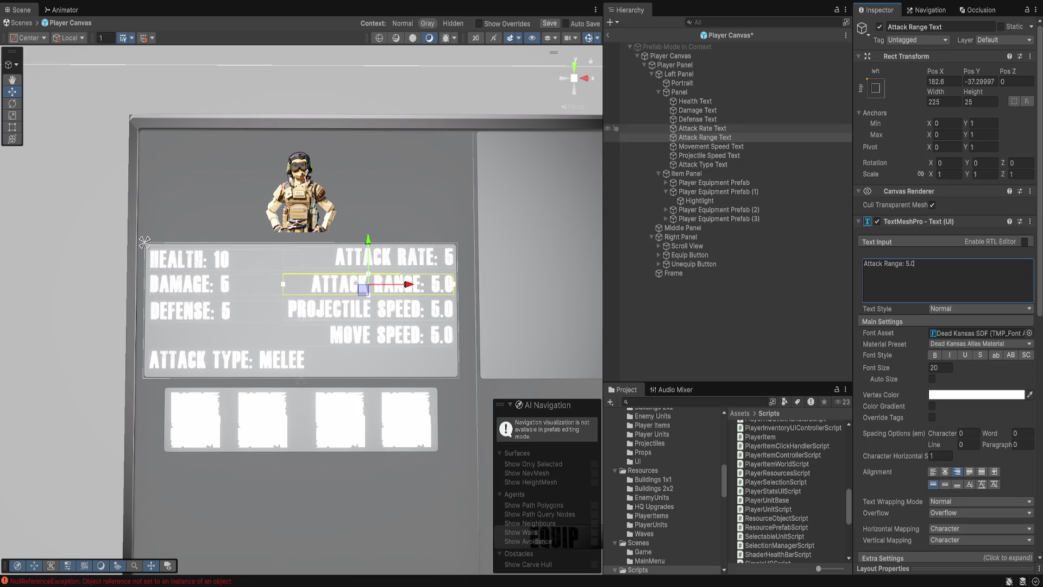
Append .0 to the Attack Rate value and save the Player Canvas prefab.
click(702, 128)
click(924, 271)
key(End)
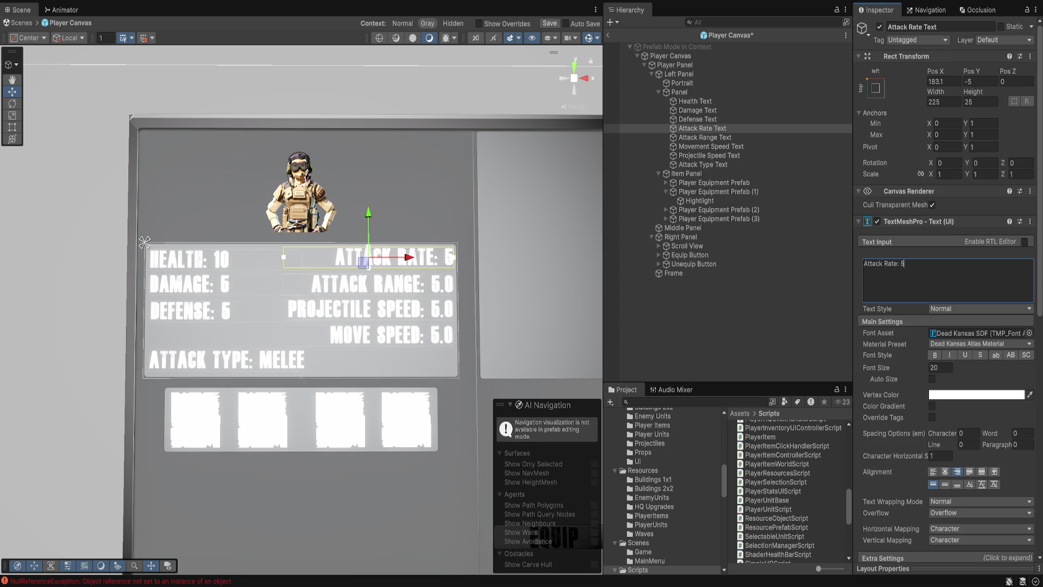
text(.0)
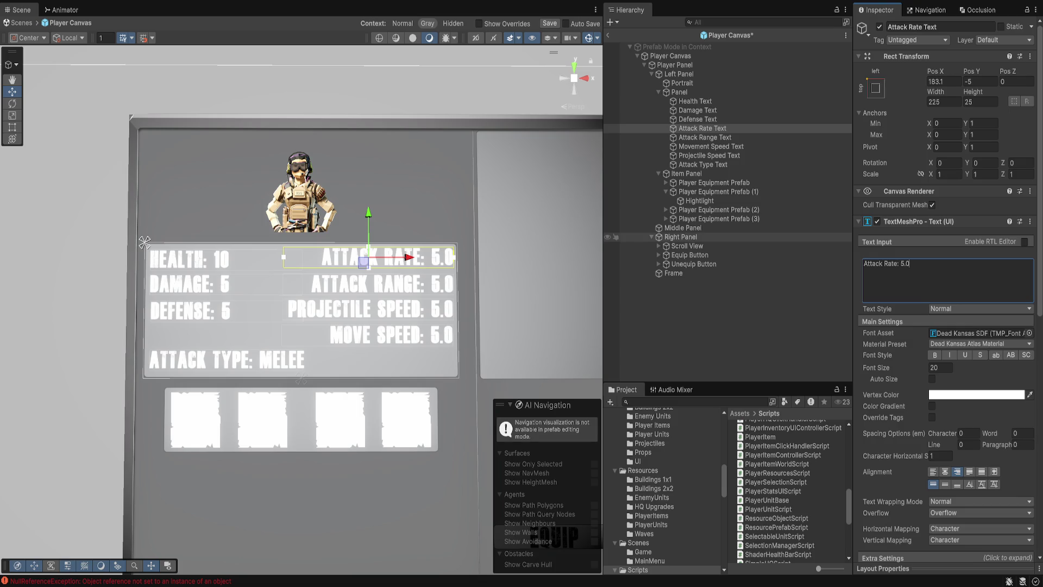
key(ctrl+s)
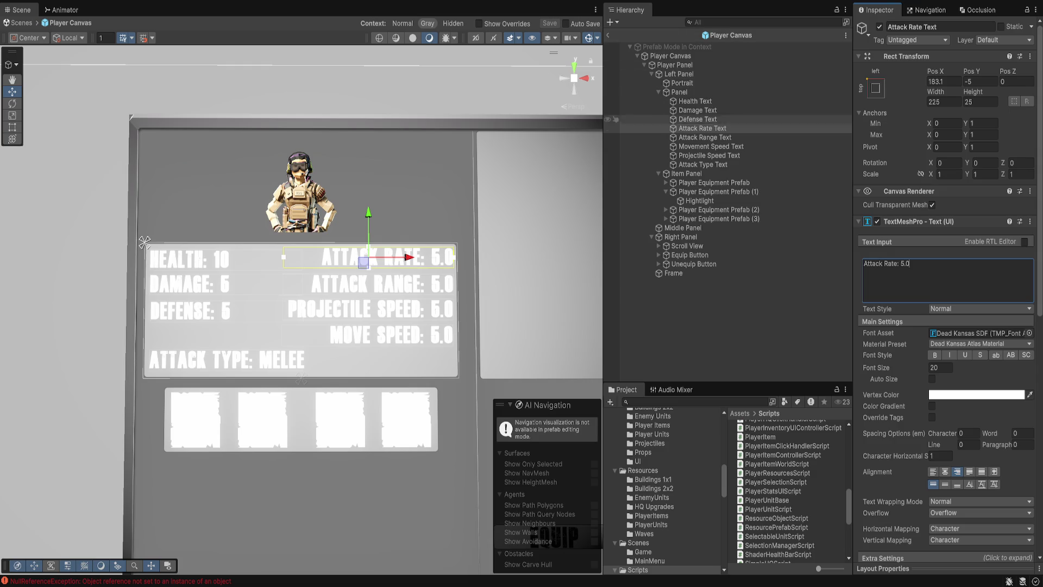
click(679, 92)
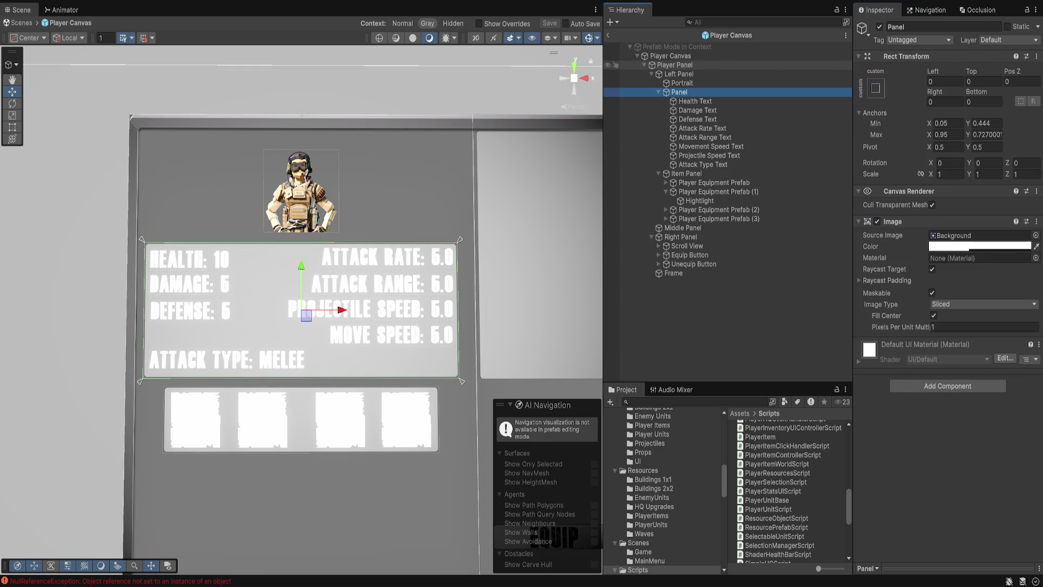
Return to the scene and expand Ranged Grenade's Player Canvas down to its Left Panel.
click(675, 64)
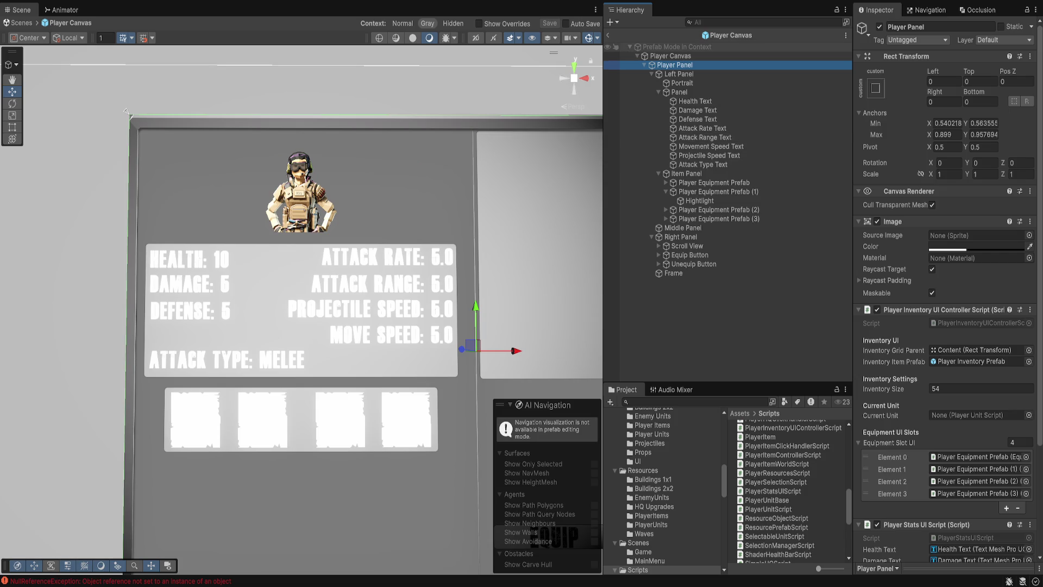
click(670, 56)
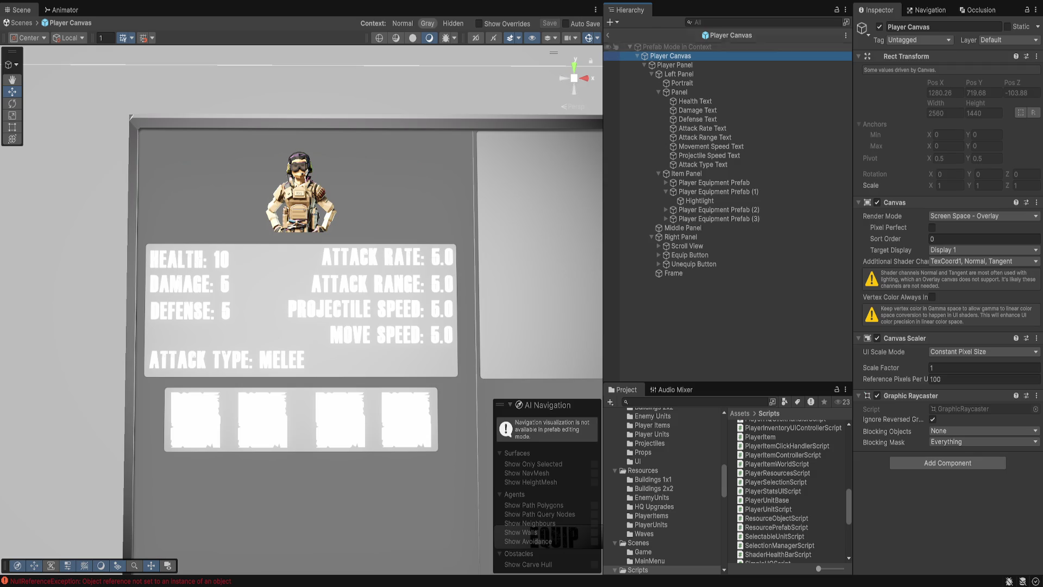
click(608, 35)
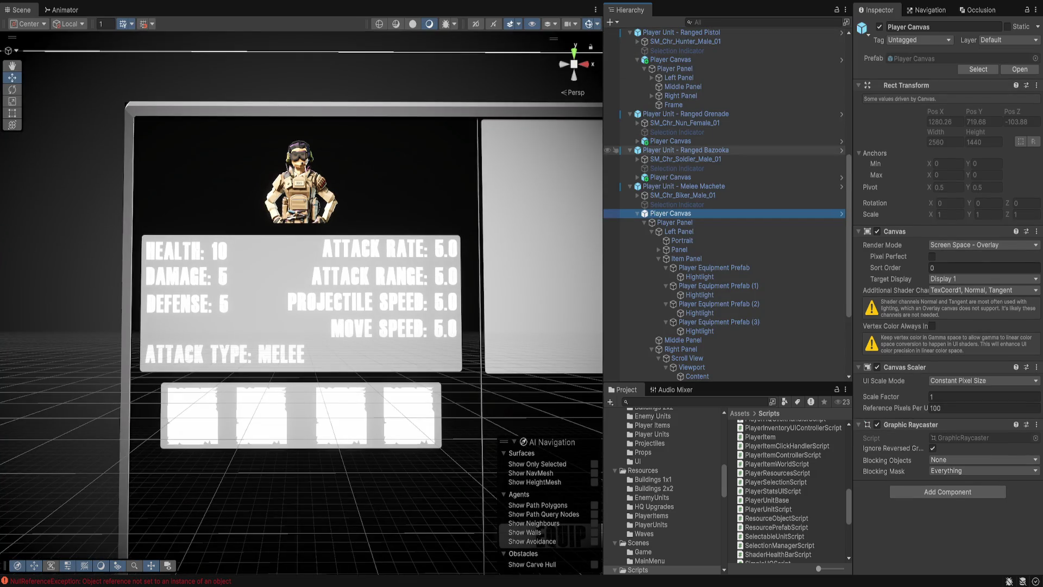
click(670, 141)
click(638, 141)
click(674, 150)
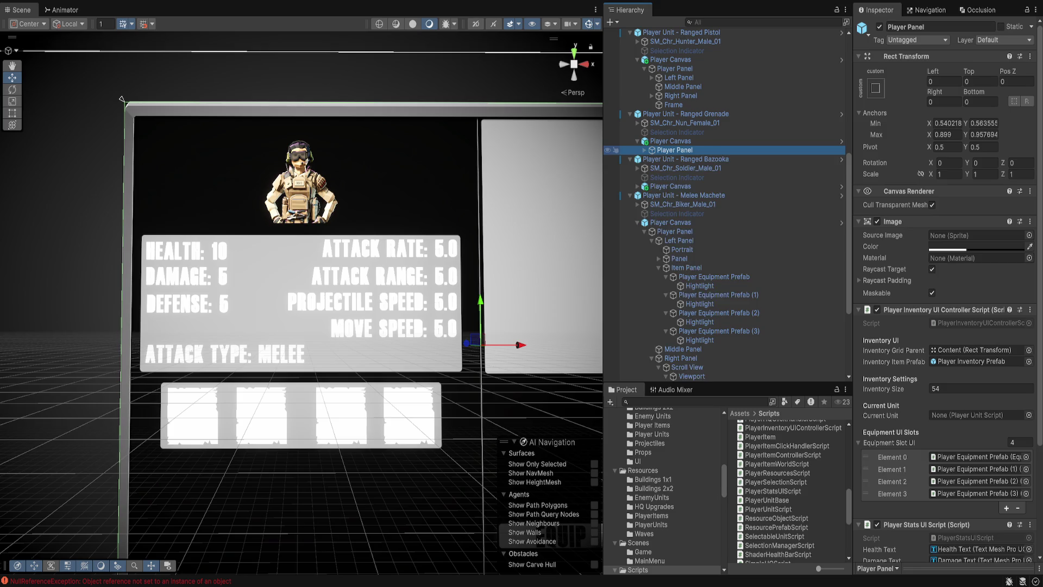
click(644, 150)
click(679, 158)
click(652, 158)
click(674, 150)
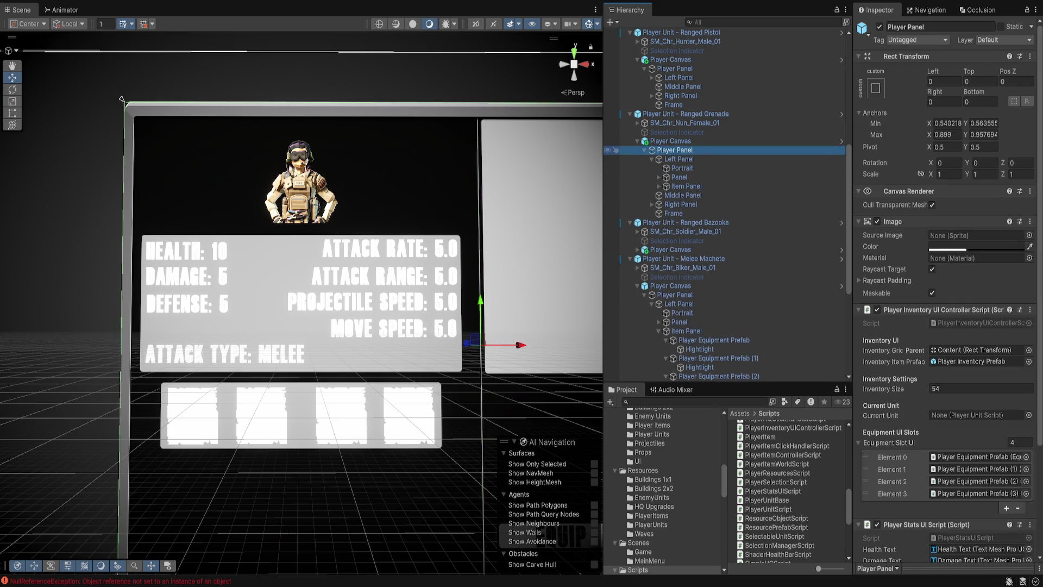
Check the Player Panel's Element 0-3 references against the four Player Equipment Prefab slots.
click(975, 456)
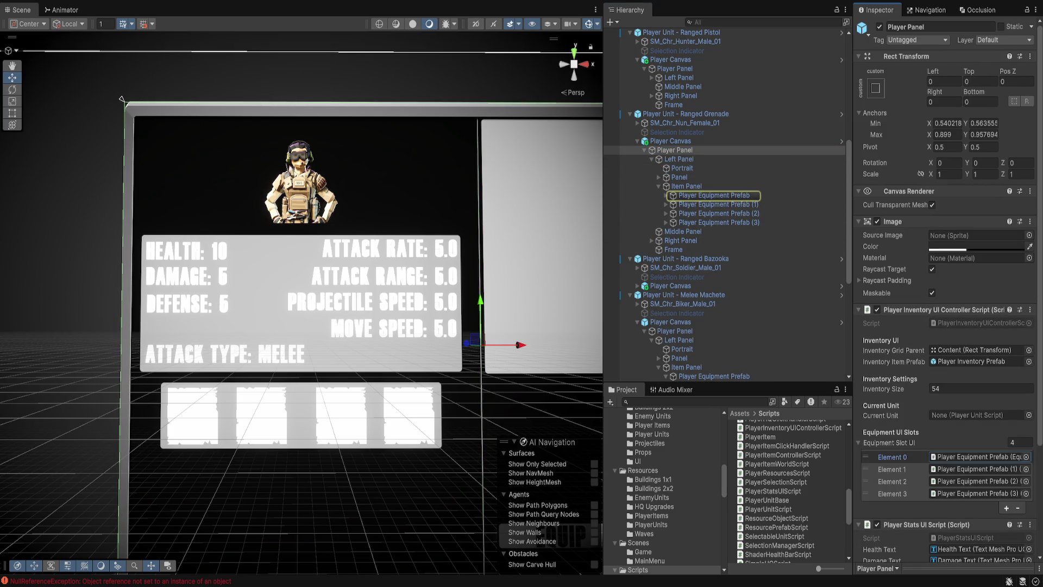
click(975, 469)
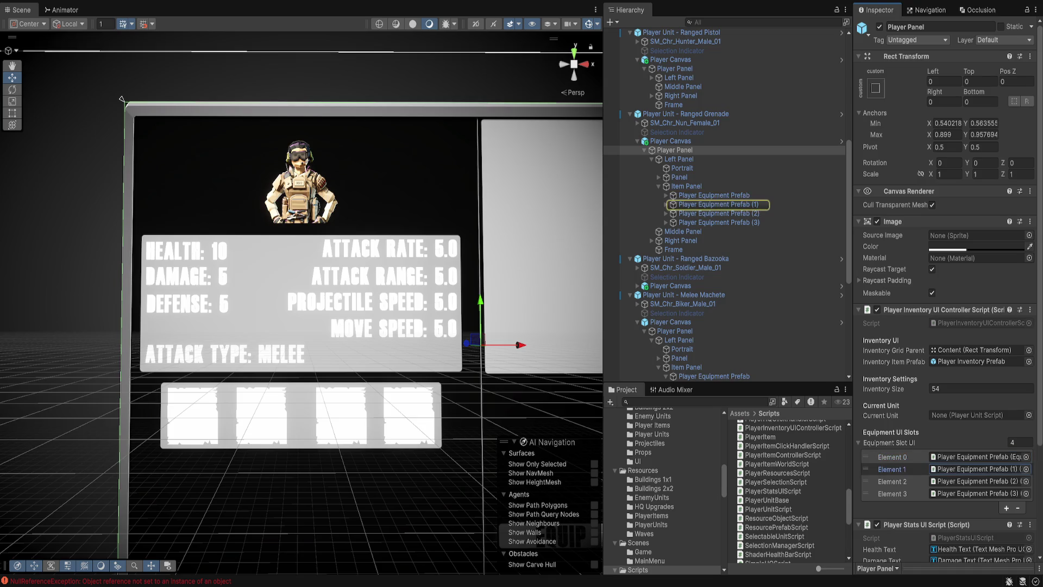
click(975, 481)
click(975, 493)
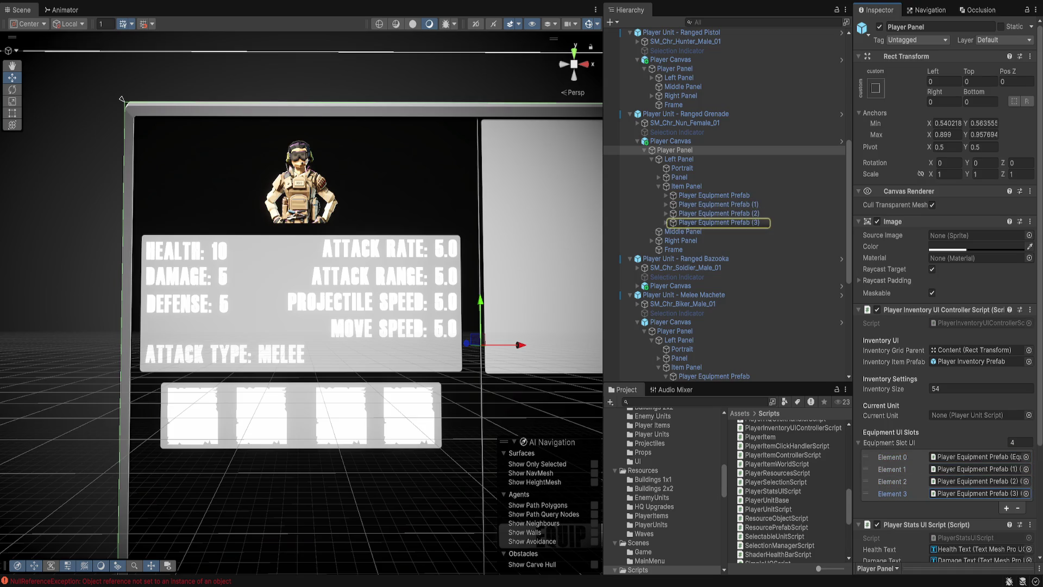
scroll(726, 207, down, 5)
scroll(725, 288, up, 4)
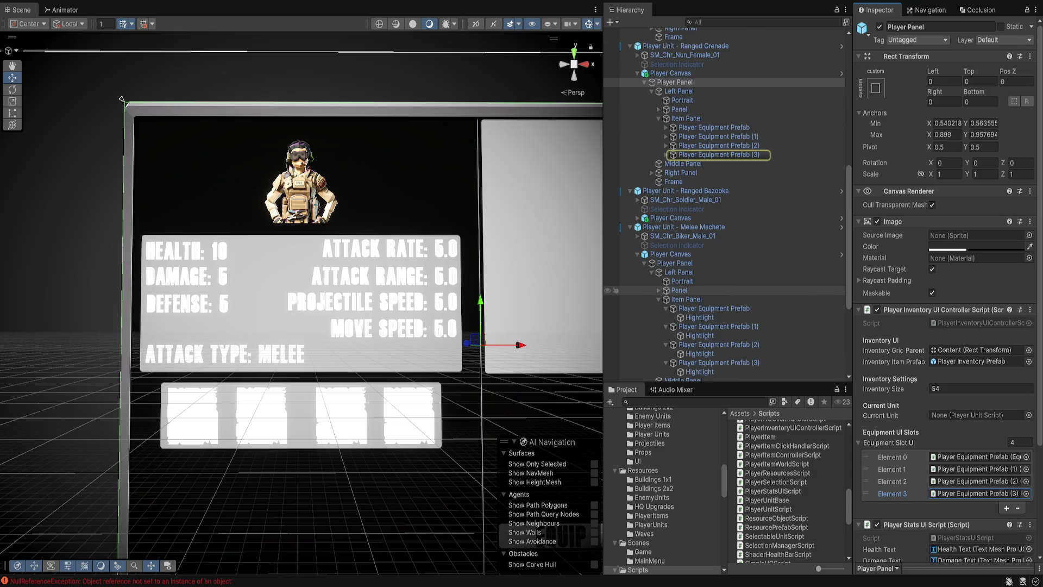
click(714, 127)
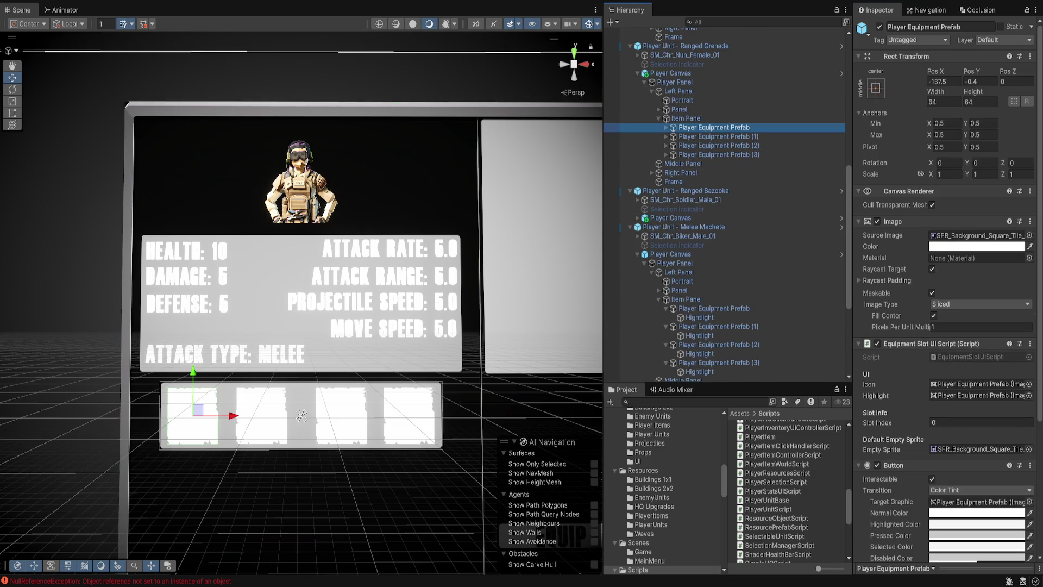
scroll(947, 326, down, 5)
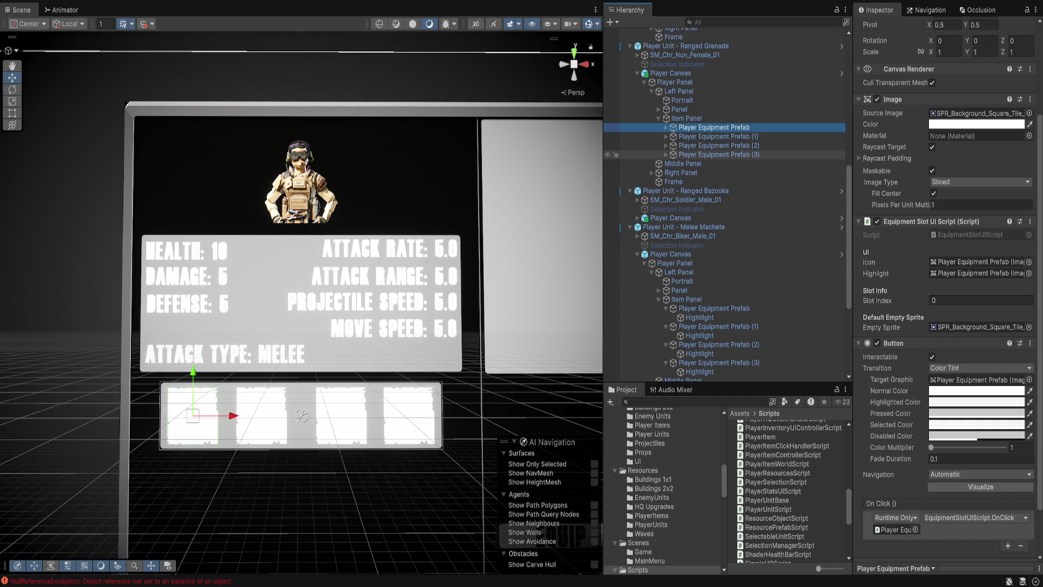
shift+click(718, 154)
key(Right)
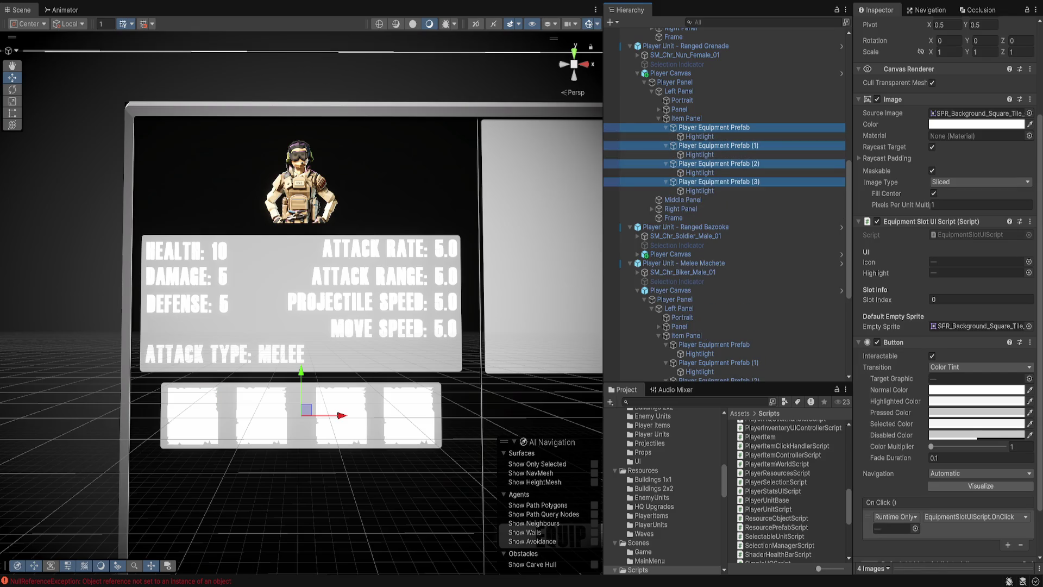
click(714, 128)
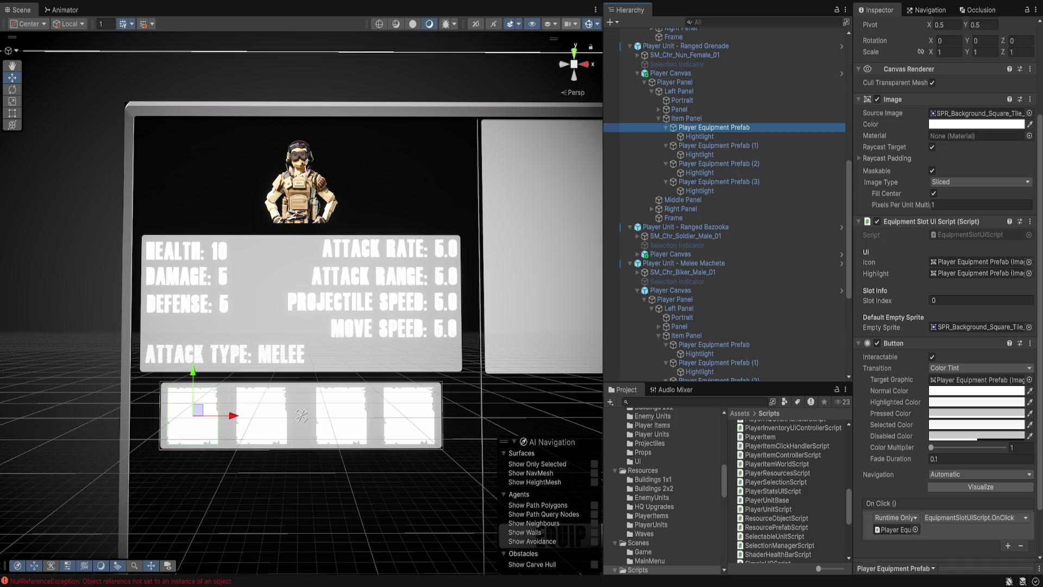
Open the Melee Machete unit's Player Canvas prefab and deactivate it.
scroll(725, 204, up, 10)
scroll(726, 199, up, 3)
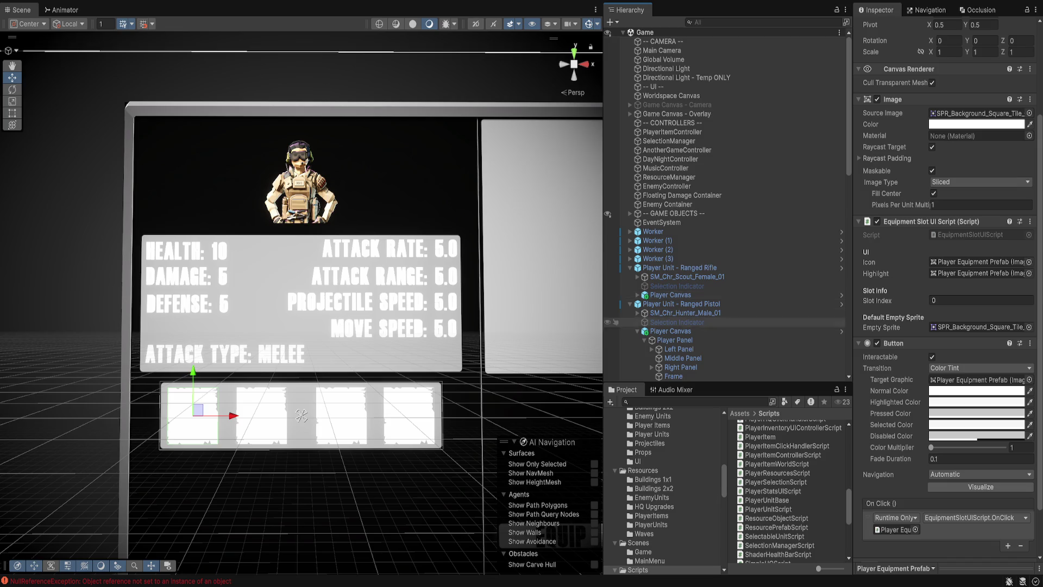
scroll(725, 295, down, 10)
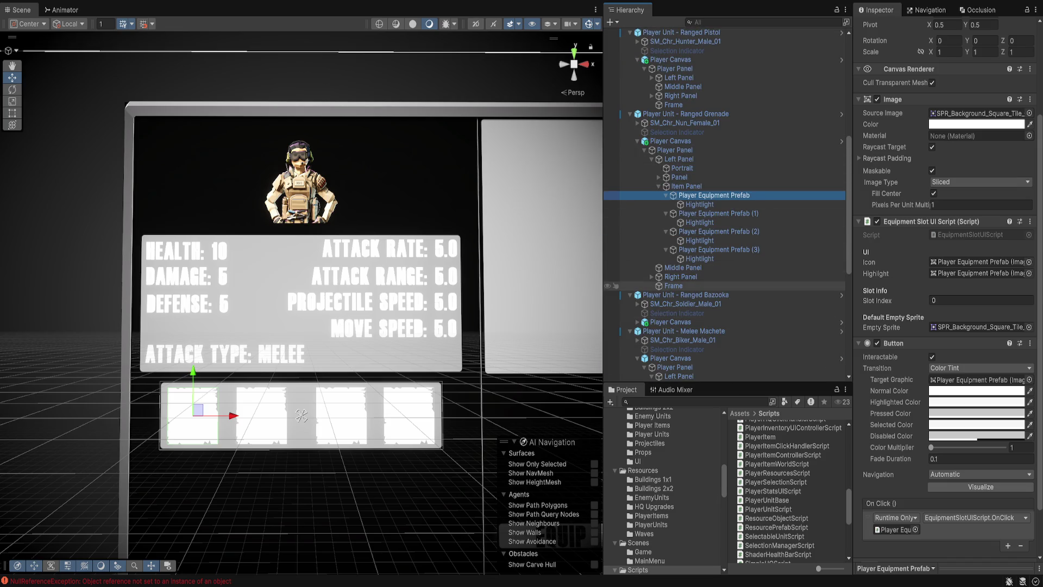
click(671, 357)
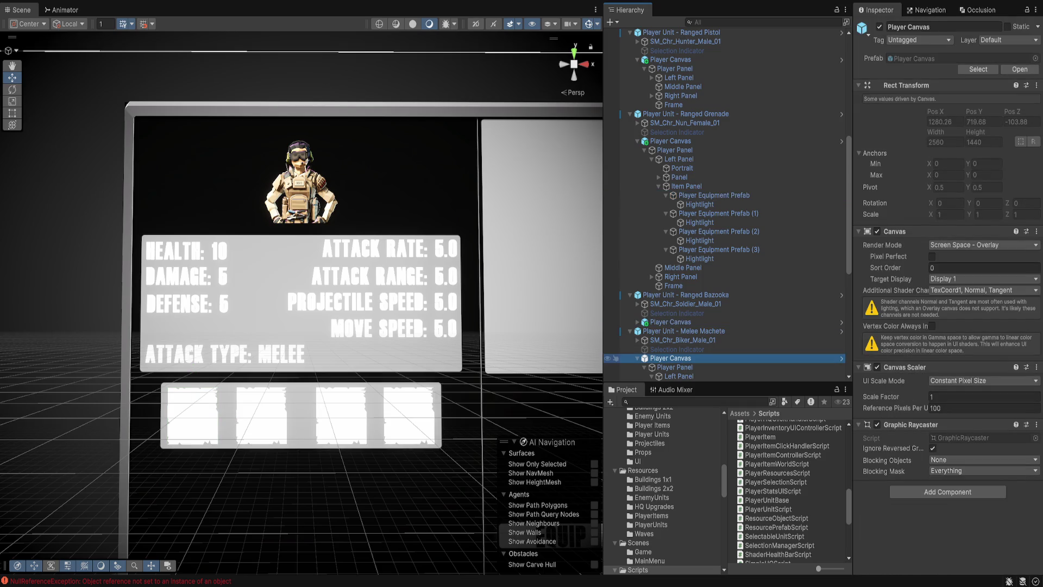
click(841, 358)
click(879, 26)
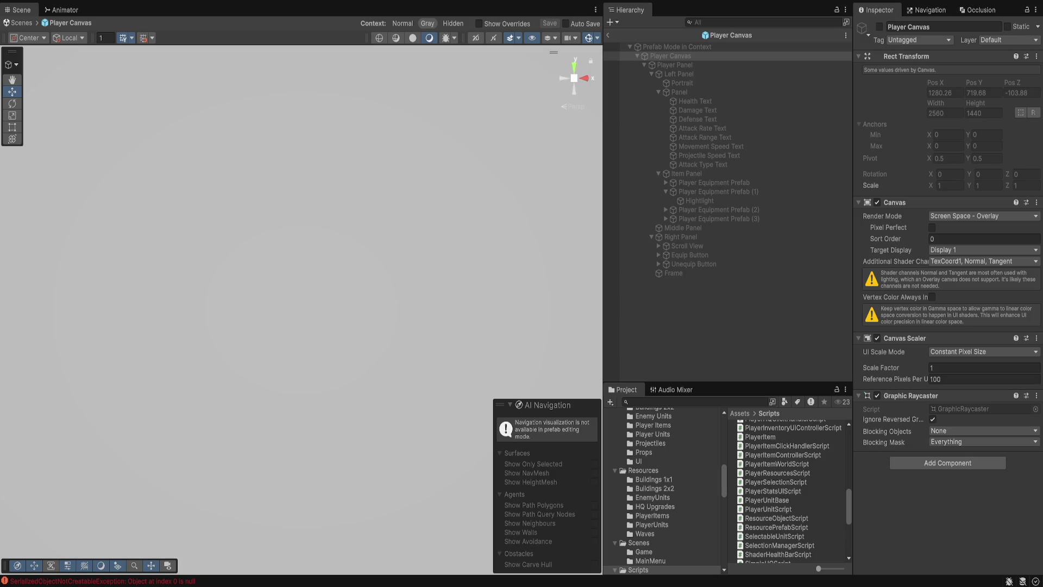
click(675, 65)
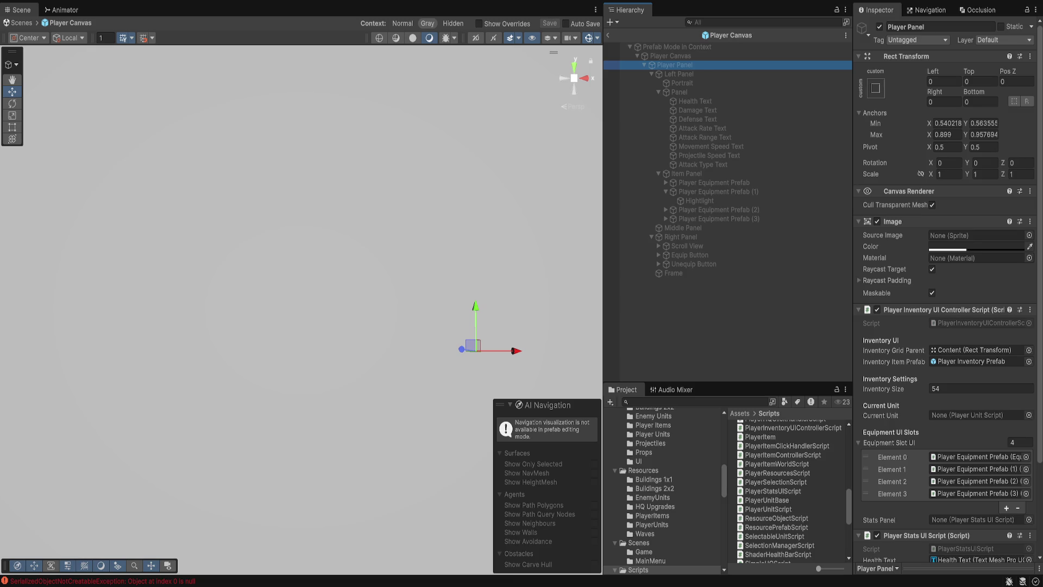
Assign Player Panel's stats script to the Stats Panel field, save the prefab, and return to the scene.
scroll(948, 326, down, 5)
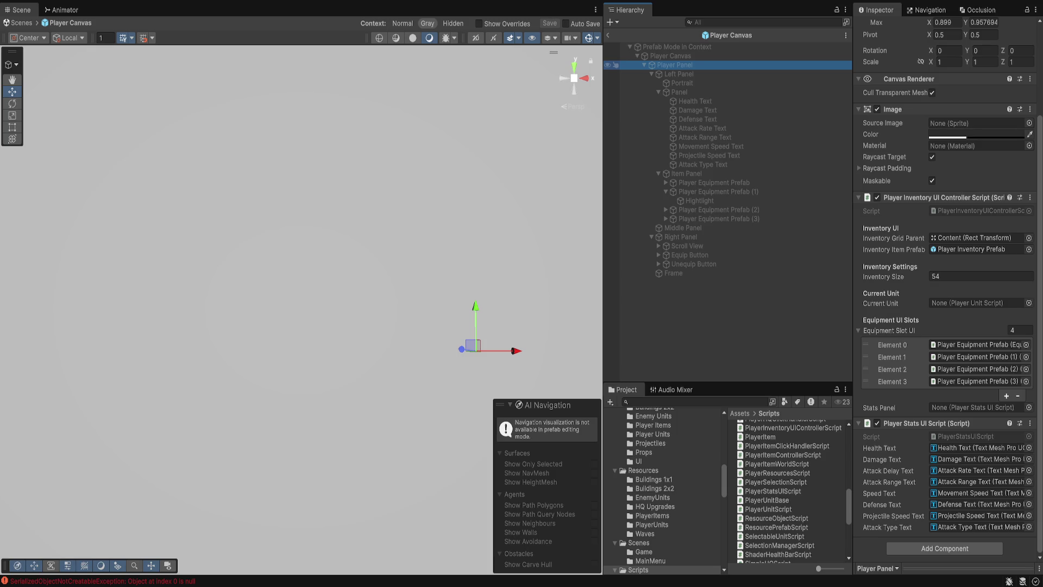
mouse_move(674, 65)
mouse_down()
mouse_move(869, 271)
mouse_move(972, 408)
mouse_up()
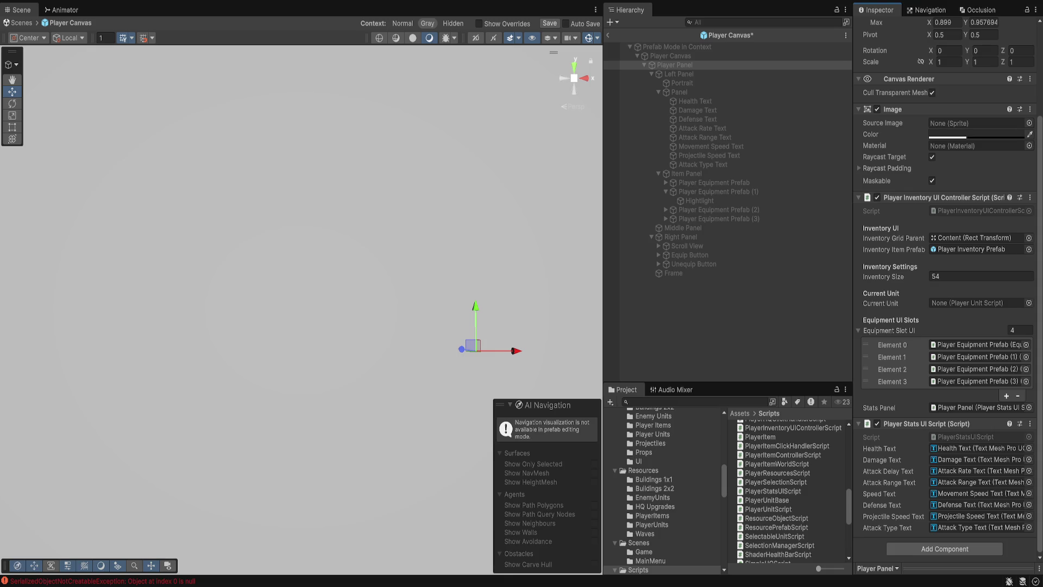
click(967, 437)
key(ctrl+s)
click(608, 35)
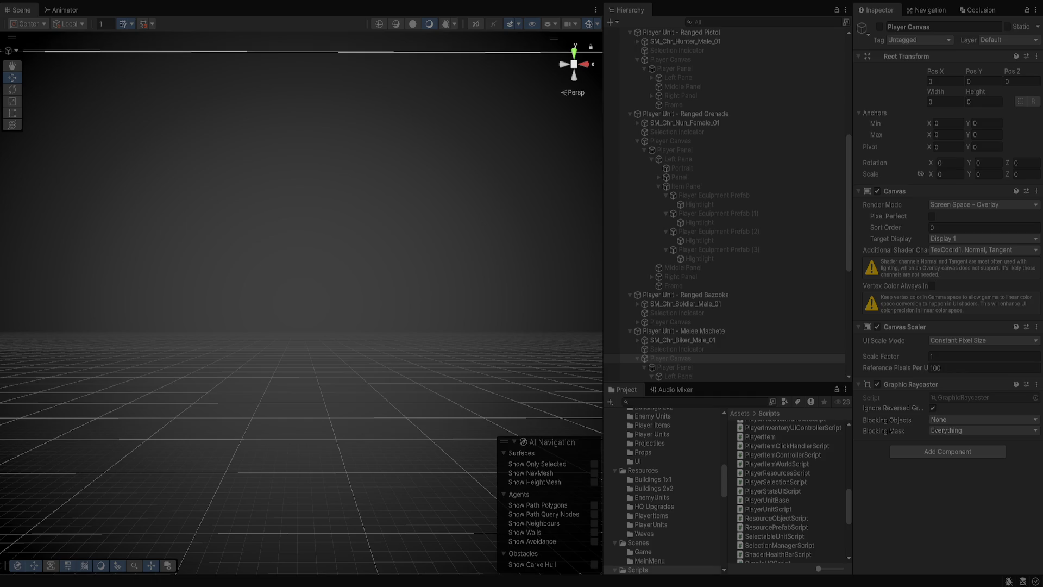
Reactivate the Melee Machete Player Canvas with Alt+Shift+A.
key(alt+shift+a)
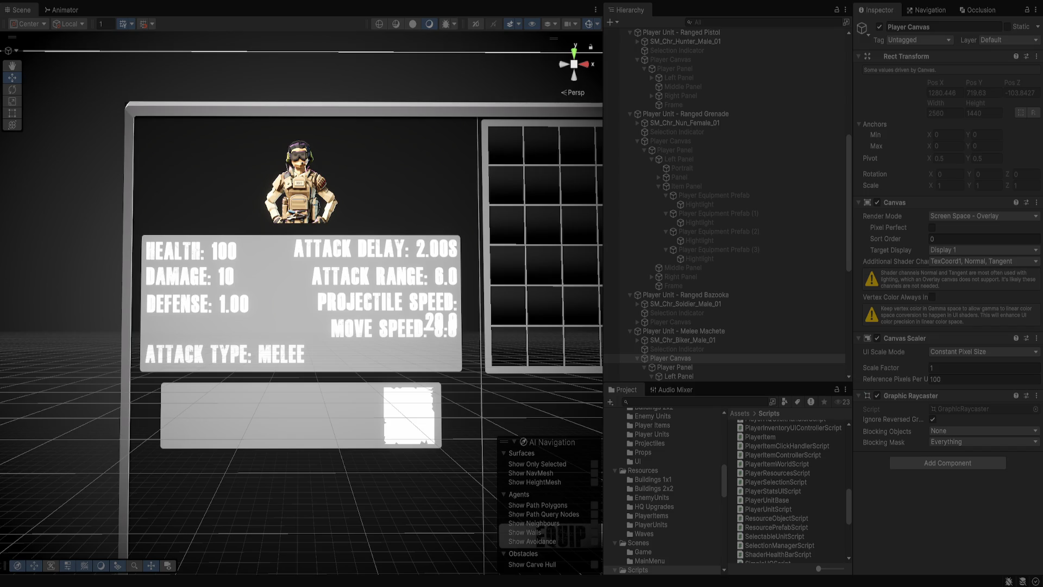
scroll(726, 206, down, 5)
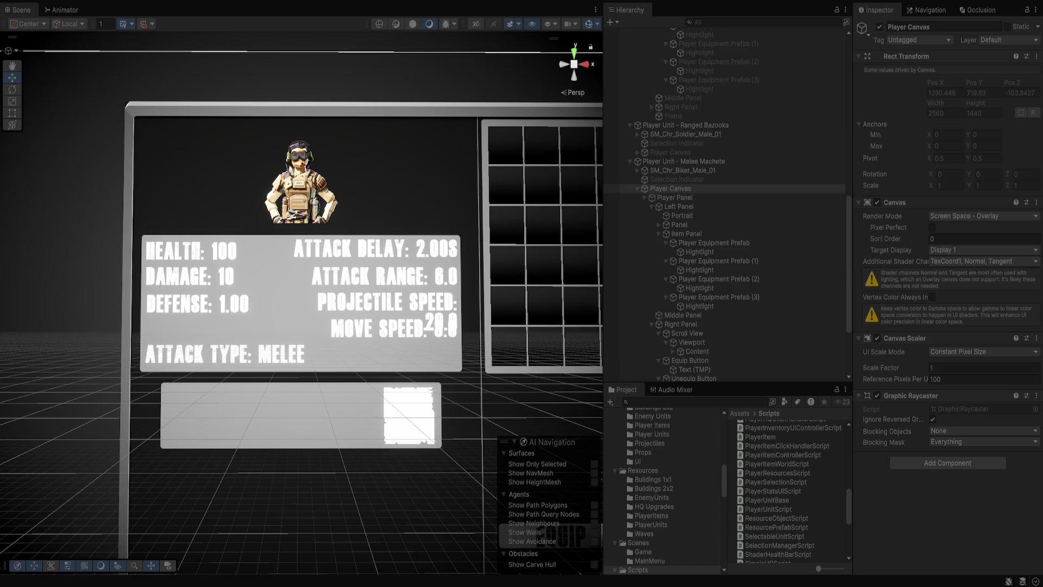
click(713, 243)
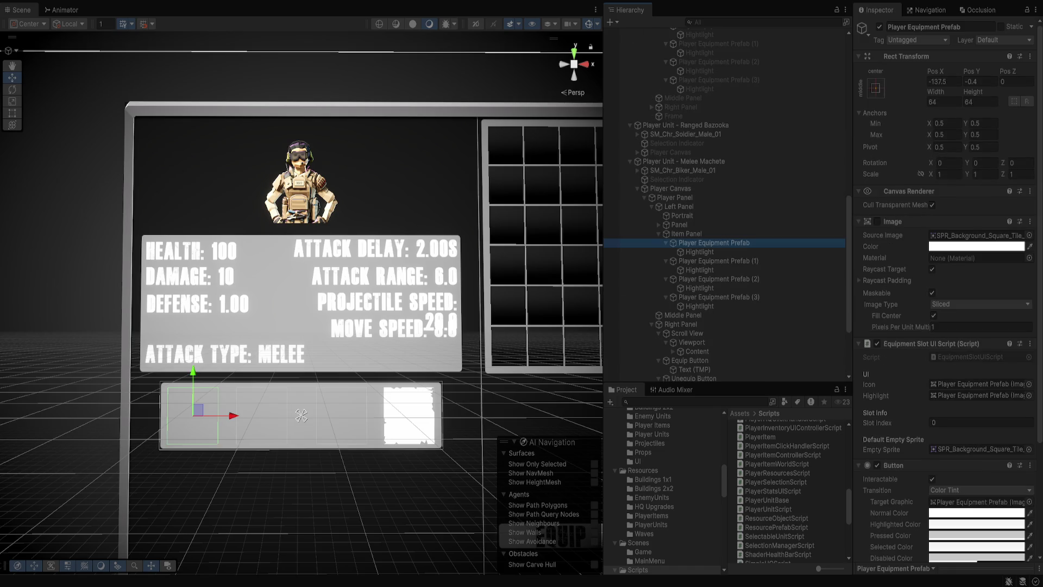
click(301, 415)
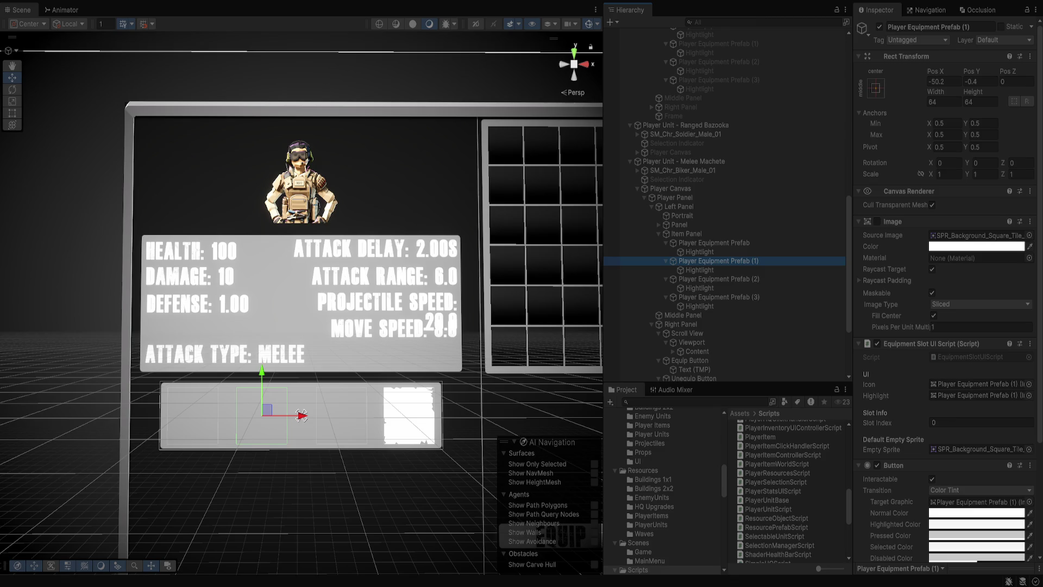
key(f)
scroll(428, 302, down, 3)
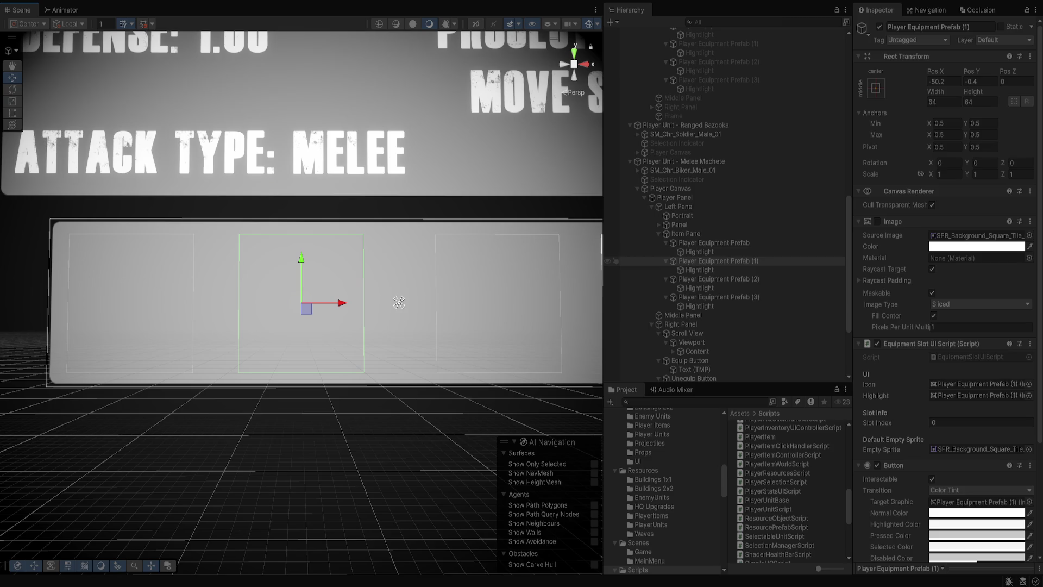
click(718, 279)
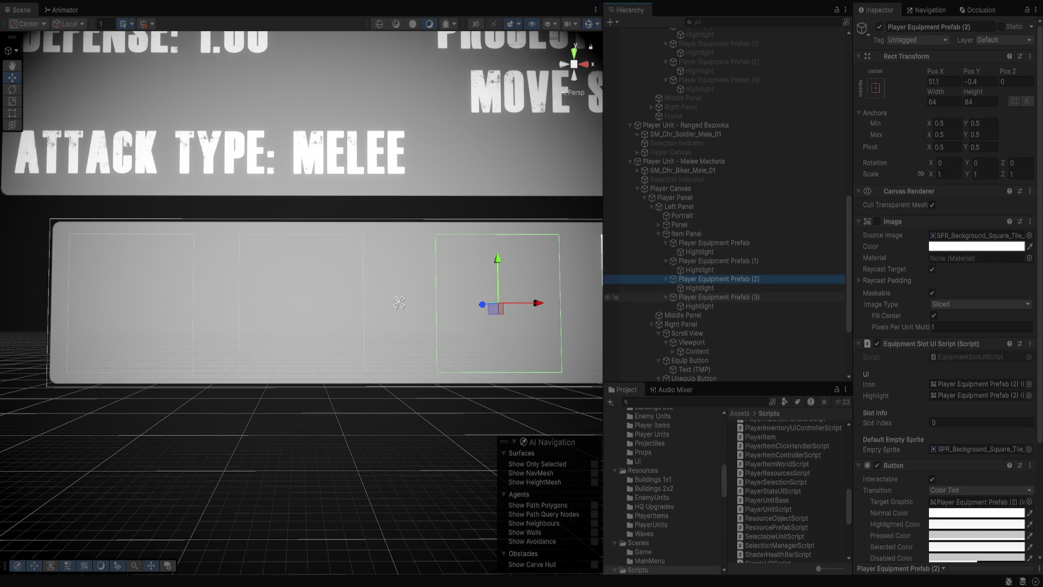
click(719, 297)
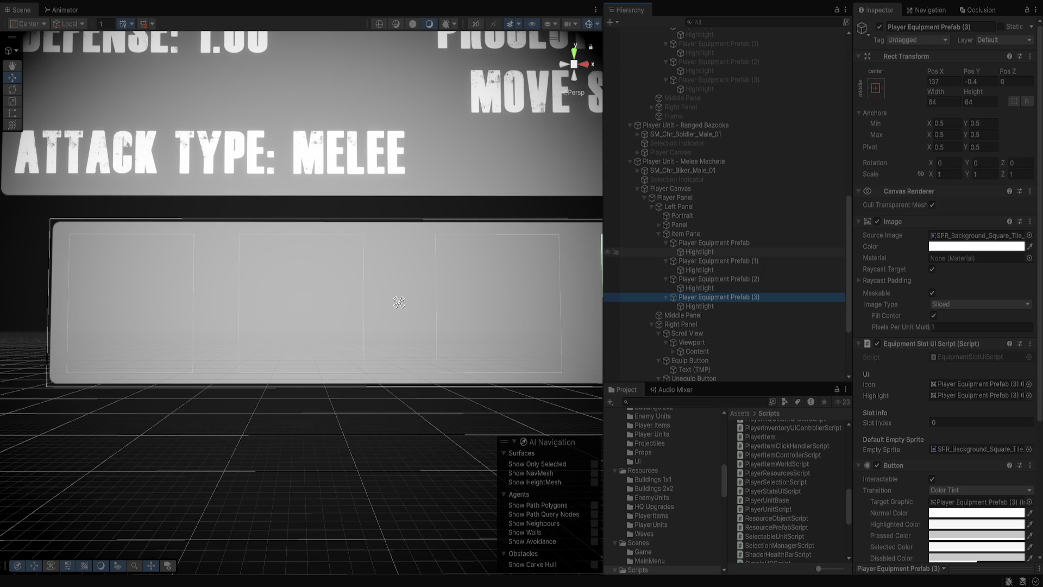
scroll(353, 318, down, 5)
click(714, 243)
click(718, 261)
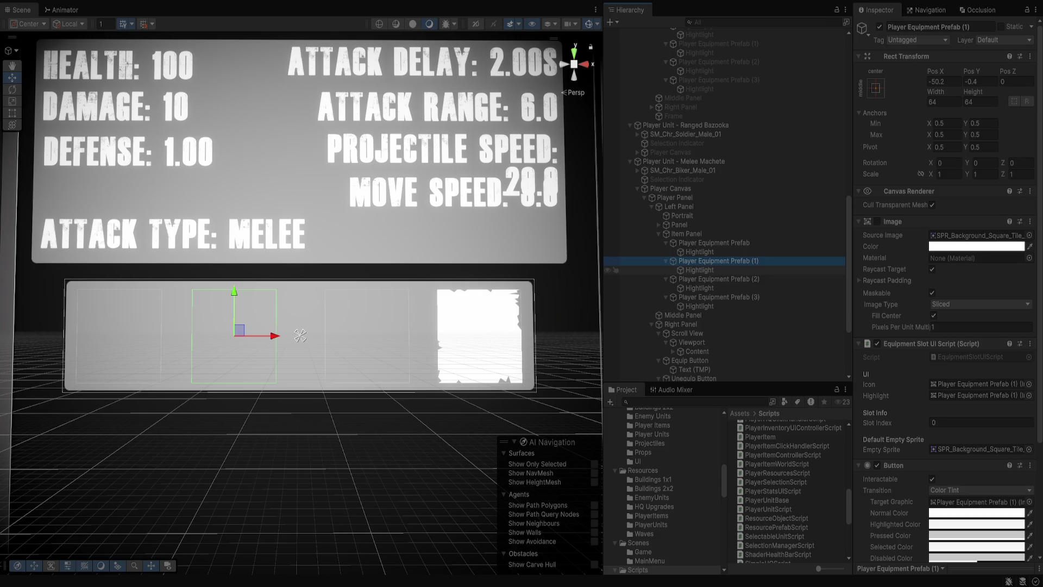
click(718, 278)
click(719, 297)
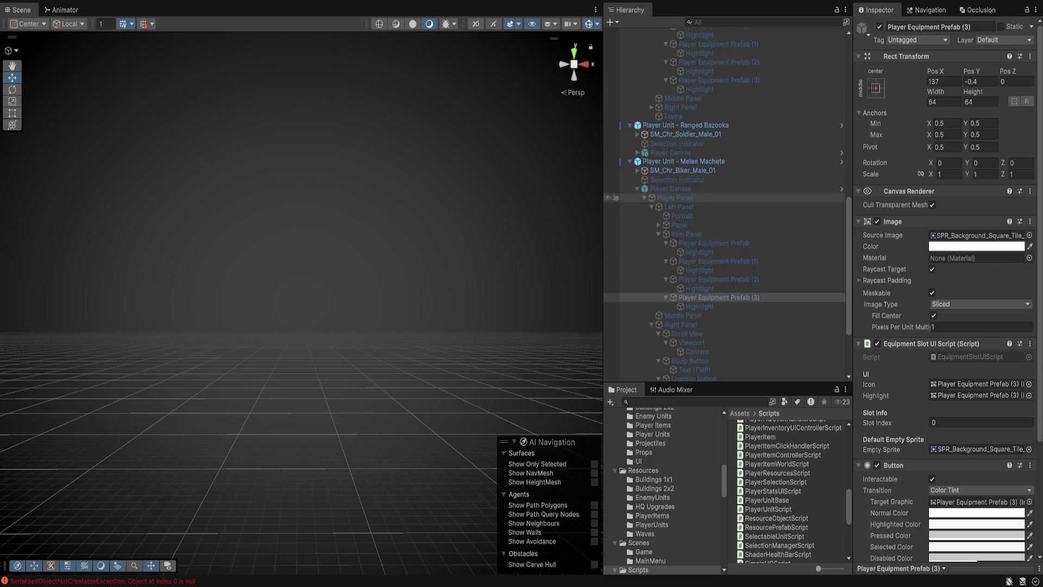
Select the Melee Machete unit to display its stats panel.
click(683, 162)
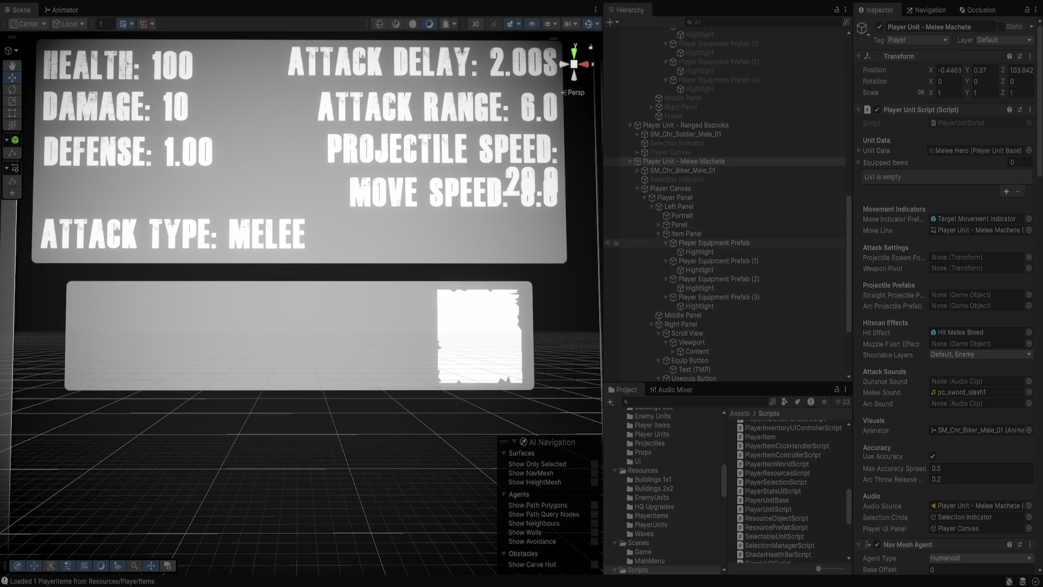
Inspect each of the four Player Equipment Prefab slots, then stop Play mode with Ctrl+P.
click(706, 242)
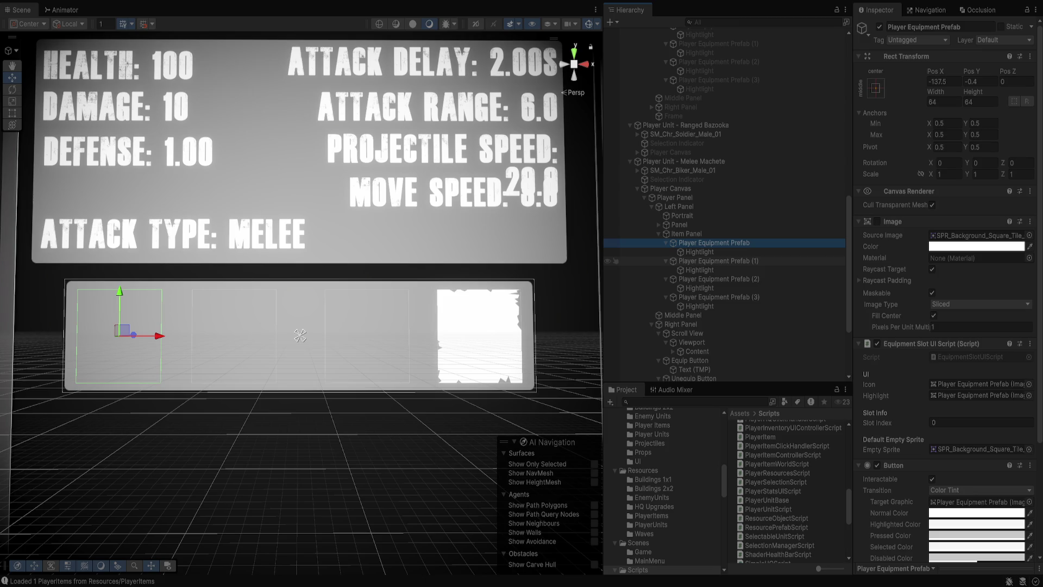
click(711, 261)
click(712, 278)
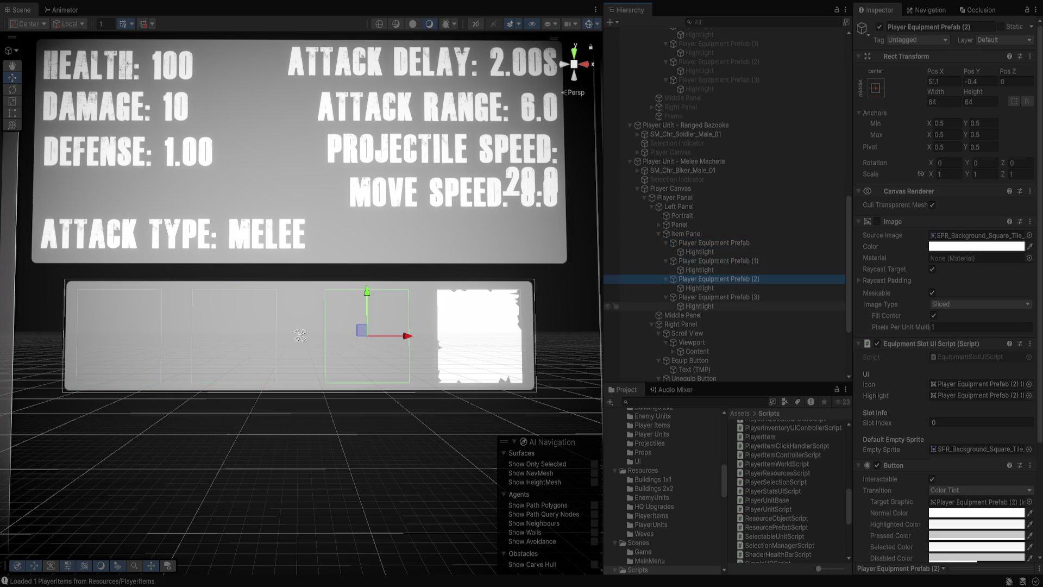
click(712, 297)
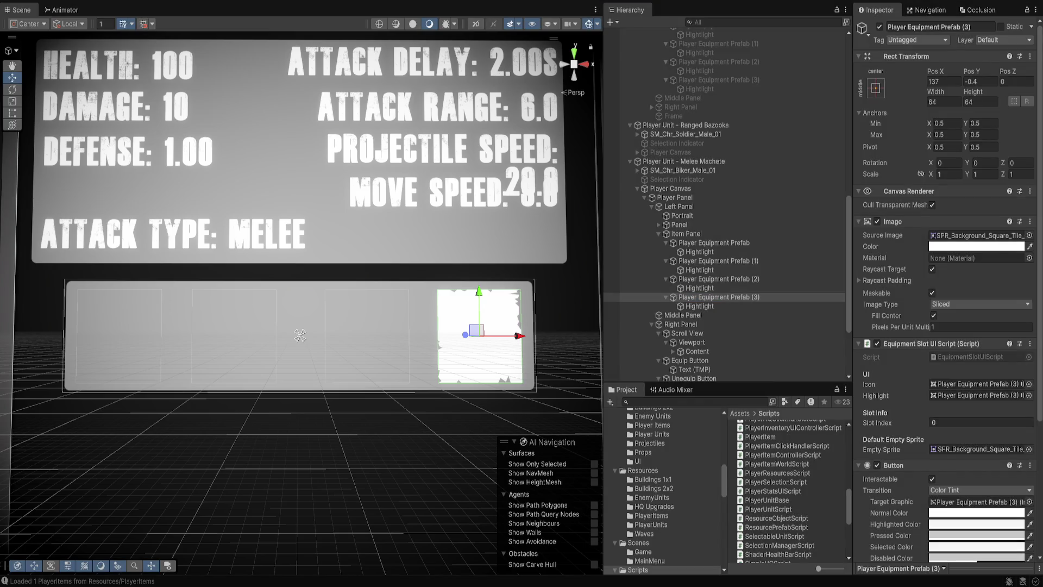
key(ctrl+p)
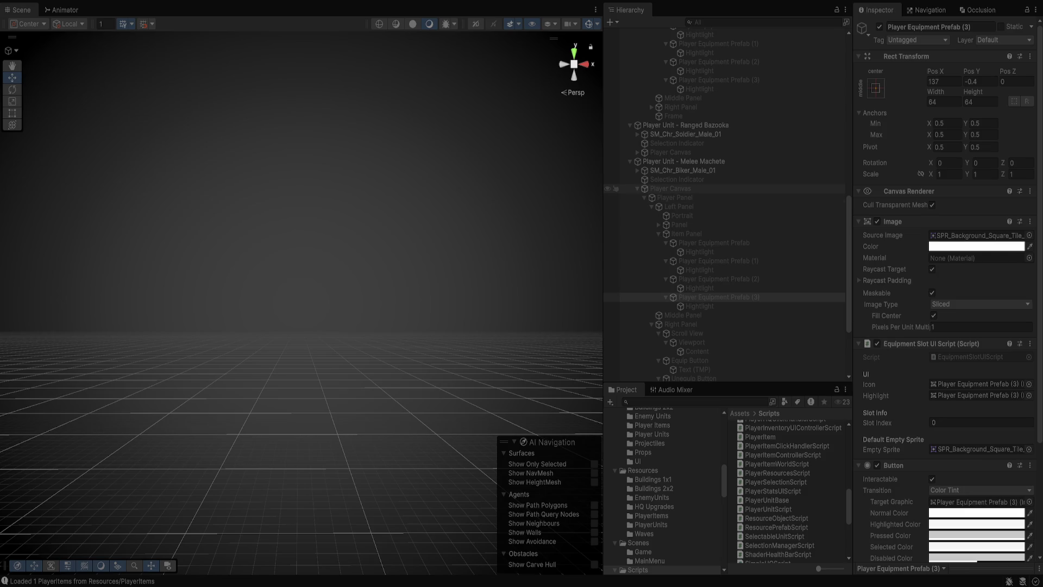
Select the Melee Machete unit's Player Canvas in the Hierarchy.
click(671, 188)
Inspect the Player Panel's scripts and its Item Panel.
click(674, 197)
scroll(948, 299, down, 5)
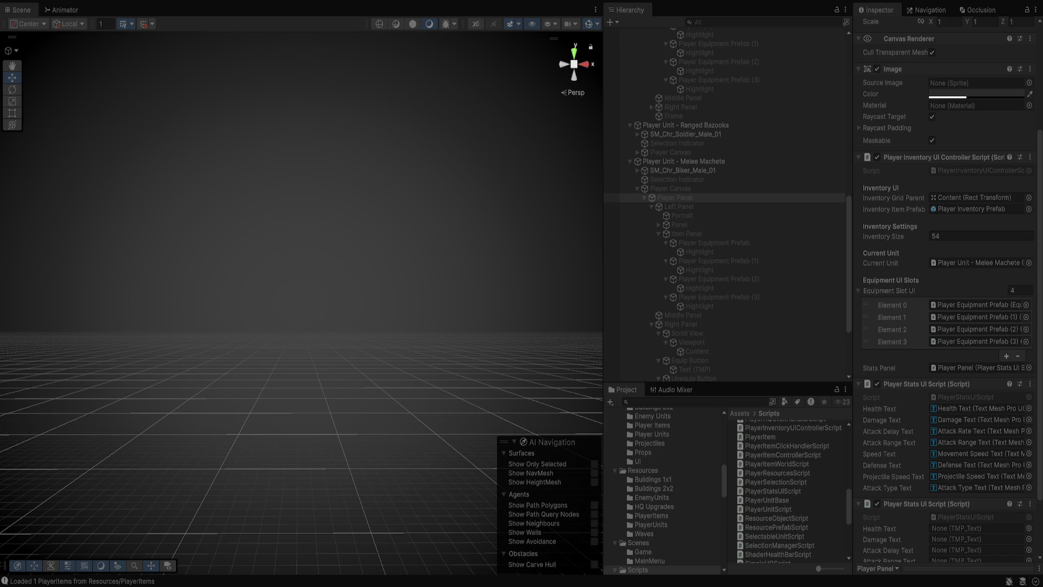
click(616, 233)
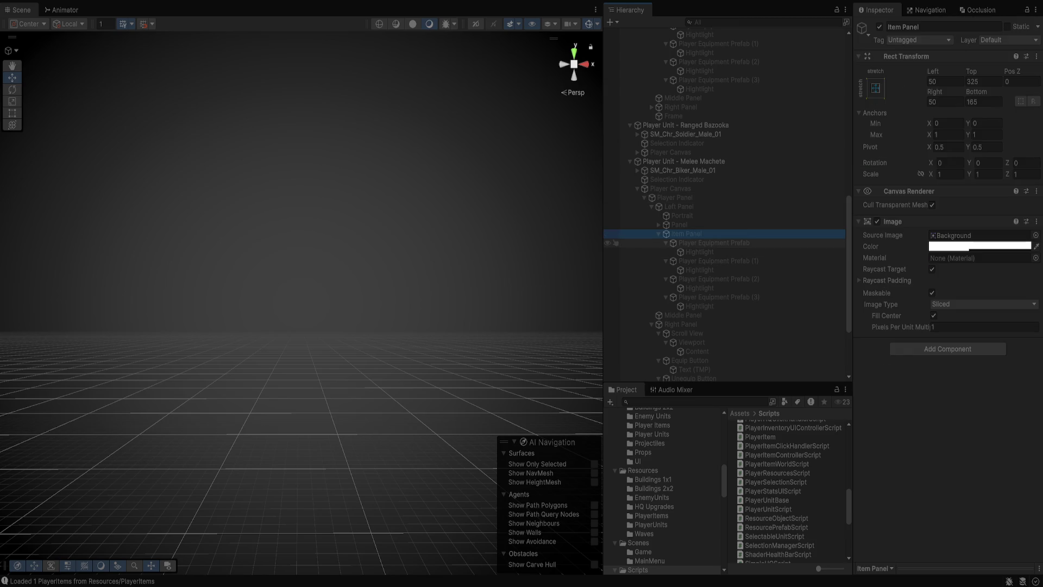
Check all four equipment slots' Equipment Slot UI Script fields, then select the Melee Machete Player Canvas.
click(706, 243)
click(717, 261)
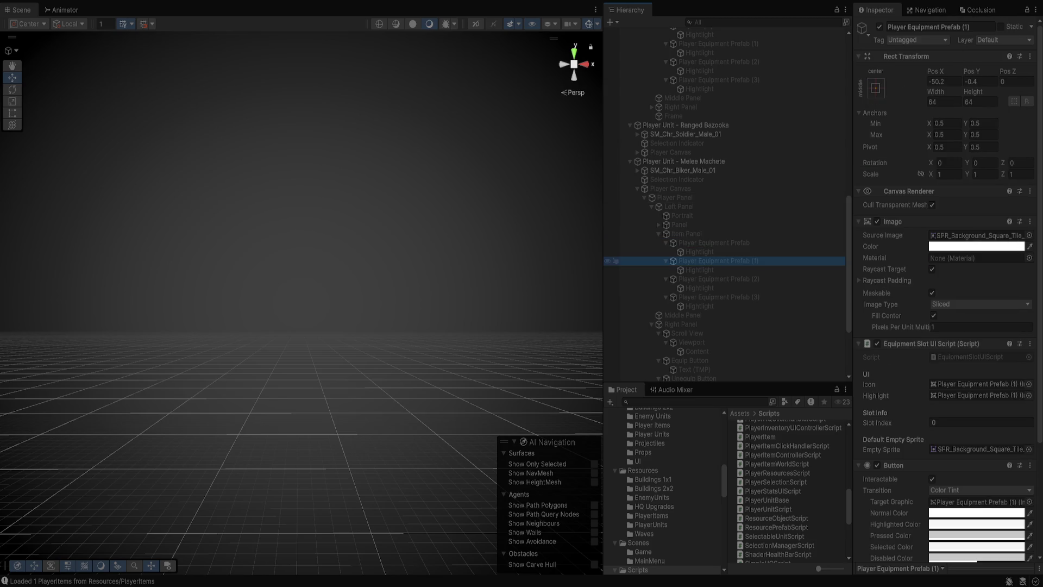
click(717, 279)
click(717, 297)
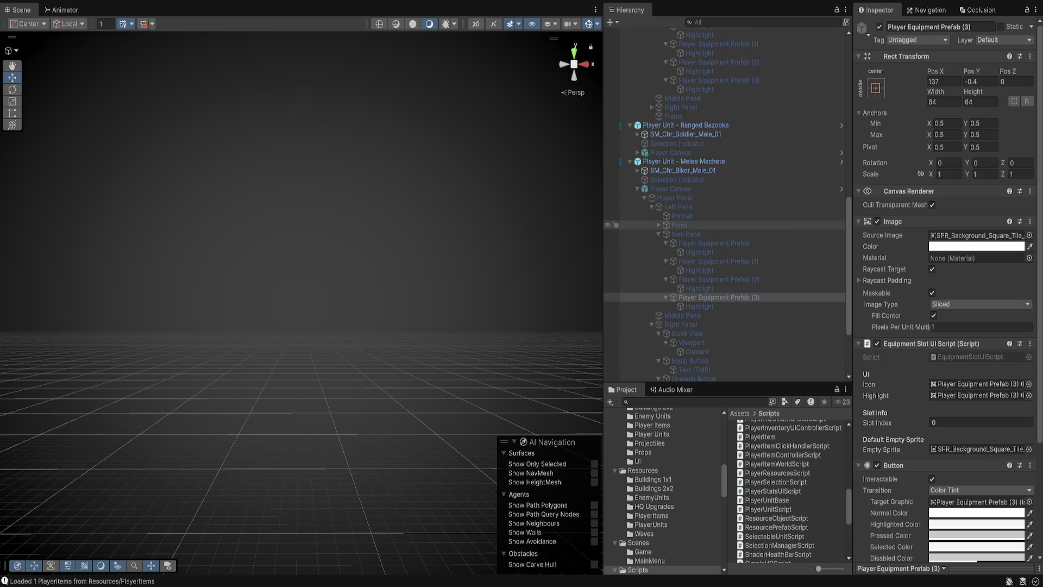
click(670, 189)
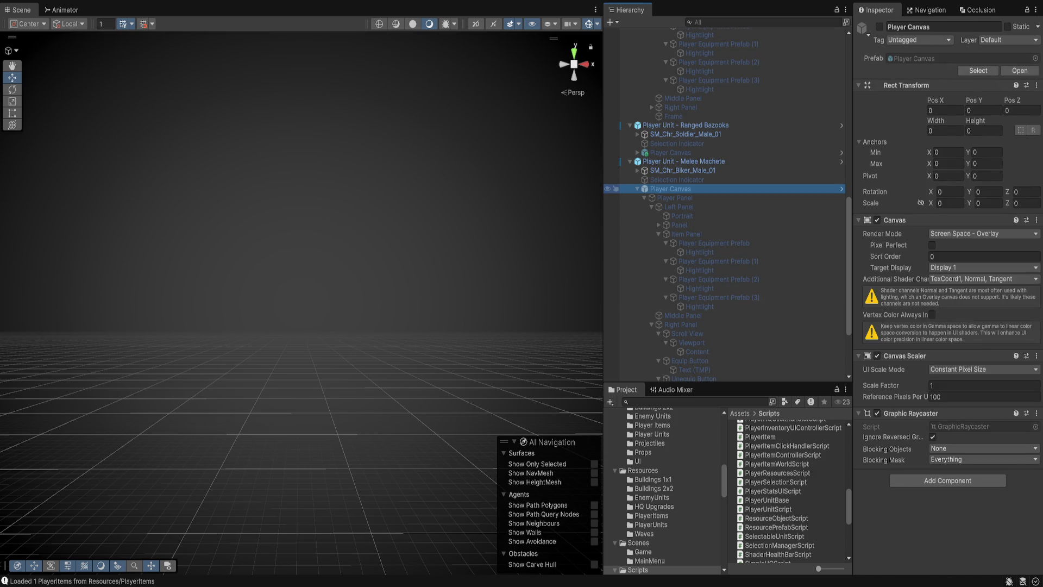
Open the Player Canvas prefab and inspect its Player Panel in a wider Inspector.
click(841, 189)
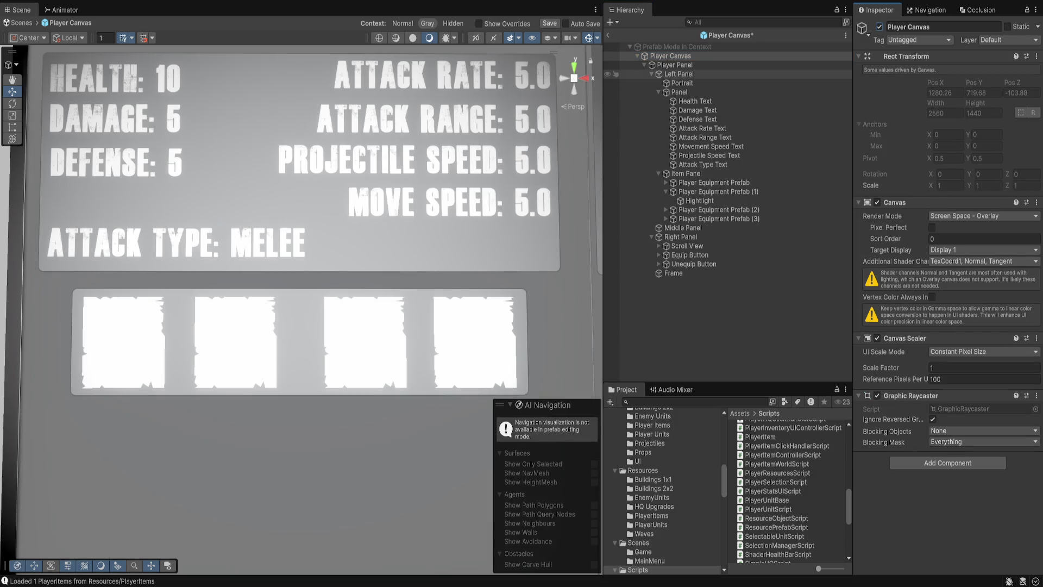
click(675, 65)
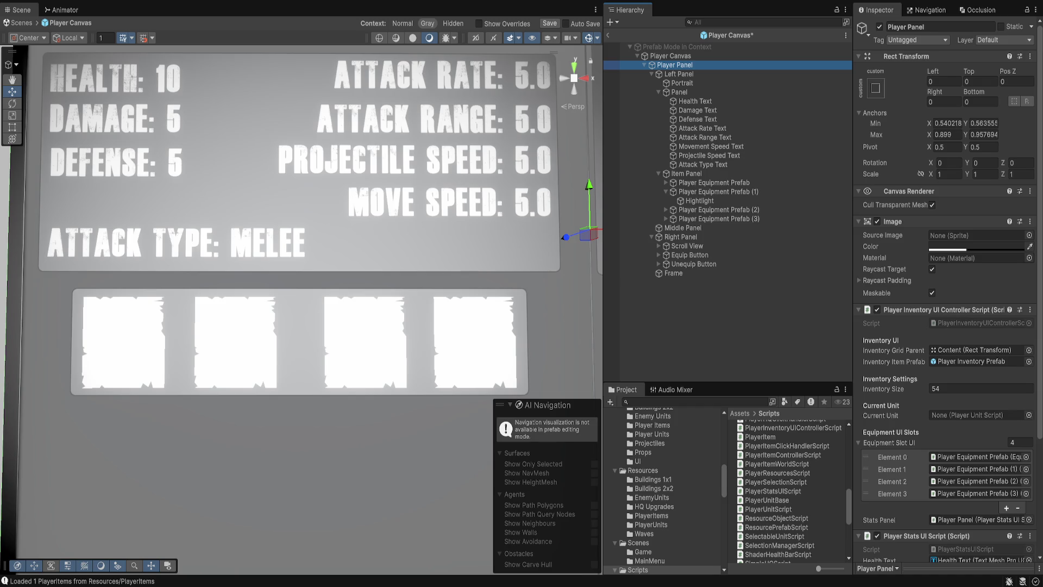
mouse_move(852, 217)
mouse_down()
mouse_move(666, 217)
mouse_move(852, 217)
mouse_up()
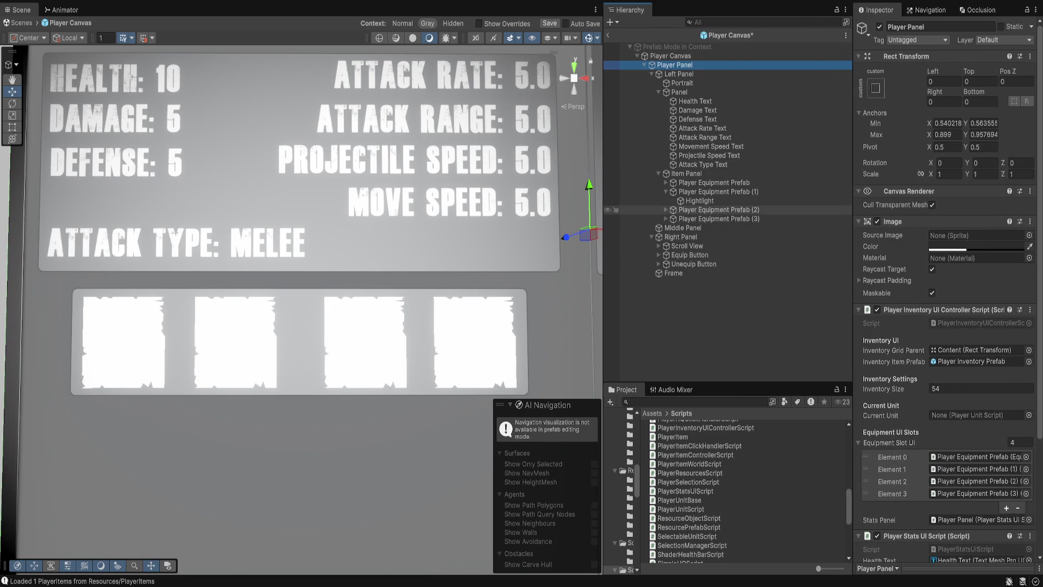
Inspect the equipment slots and reveal the first slot's Hightlight child.
click(717, 219)
click(717, 210)
click(717, 191)
click(717, 183)
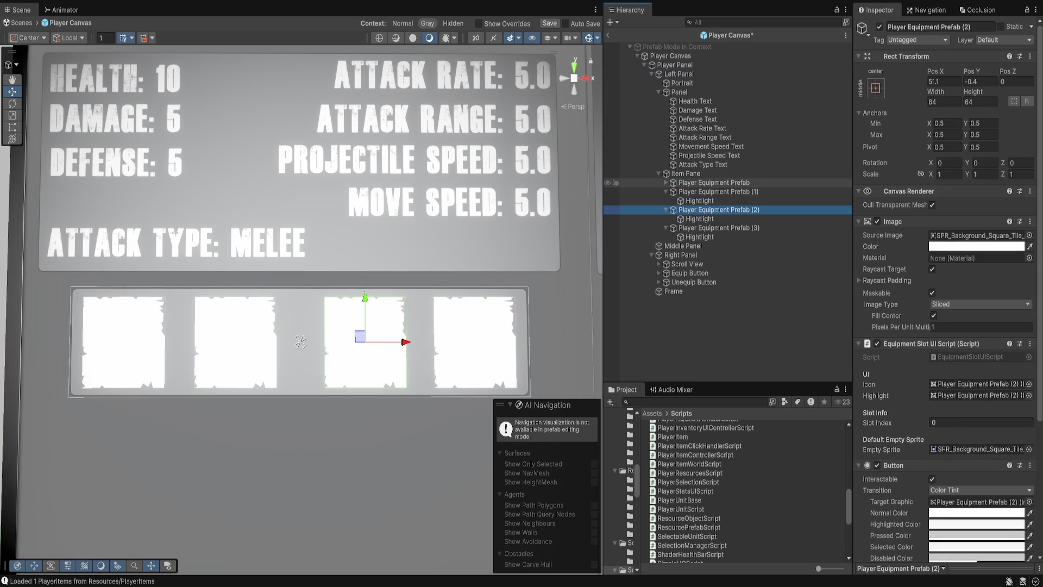
click(665, 183)
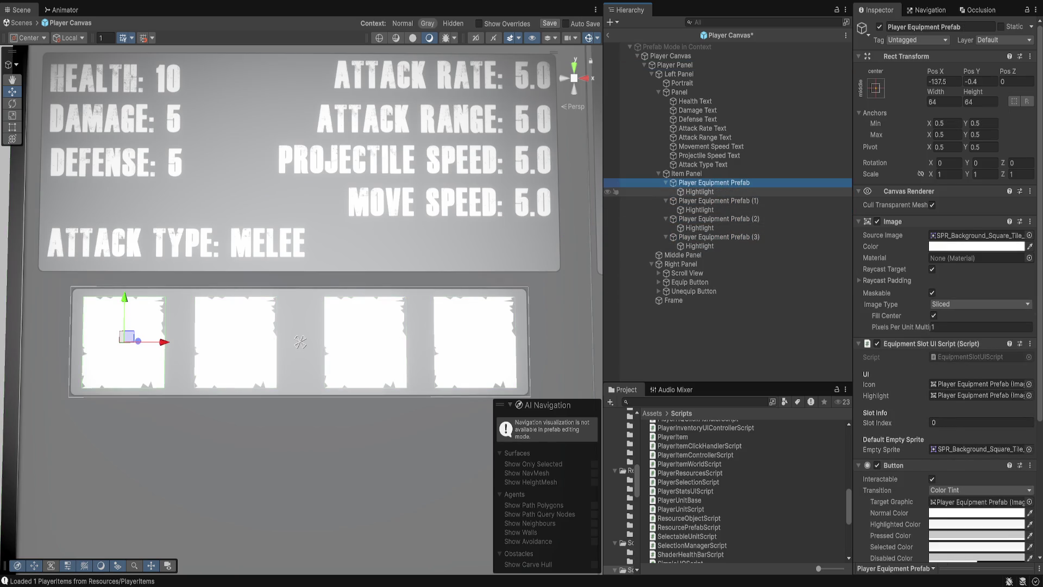
click(717, 200)
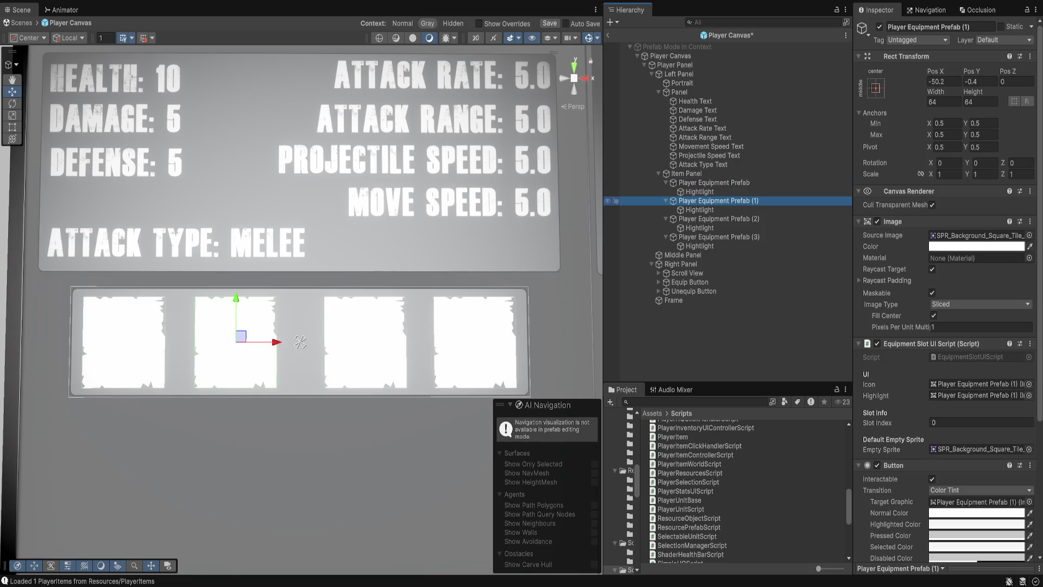
Review the four equipment slots inside the prefab.
scroll(945, 326, down, 2)
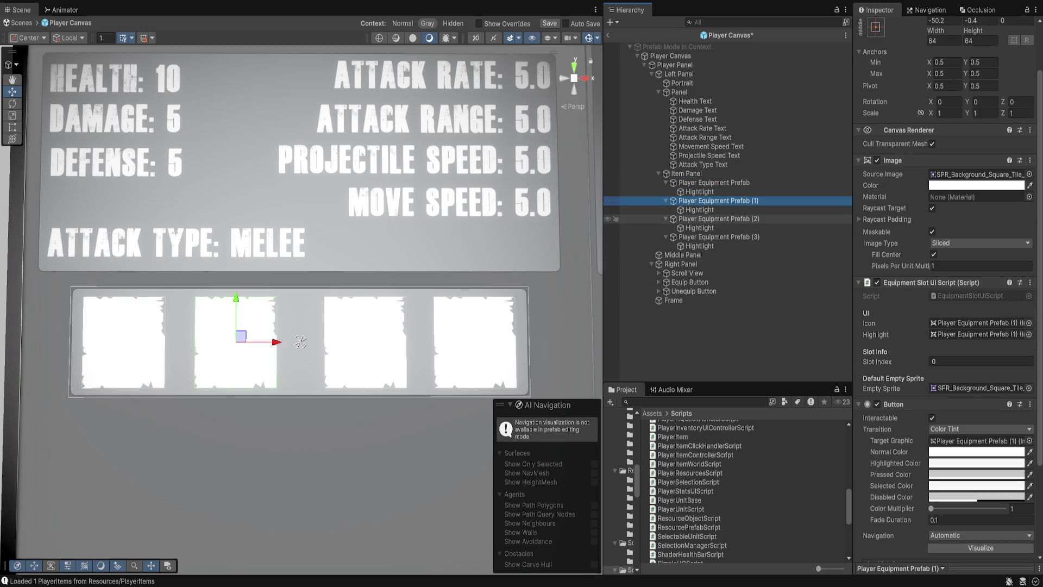
click(717, 219)
click(717, 237)
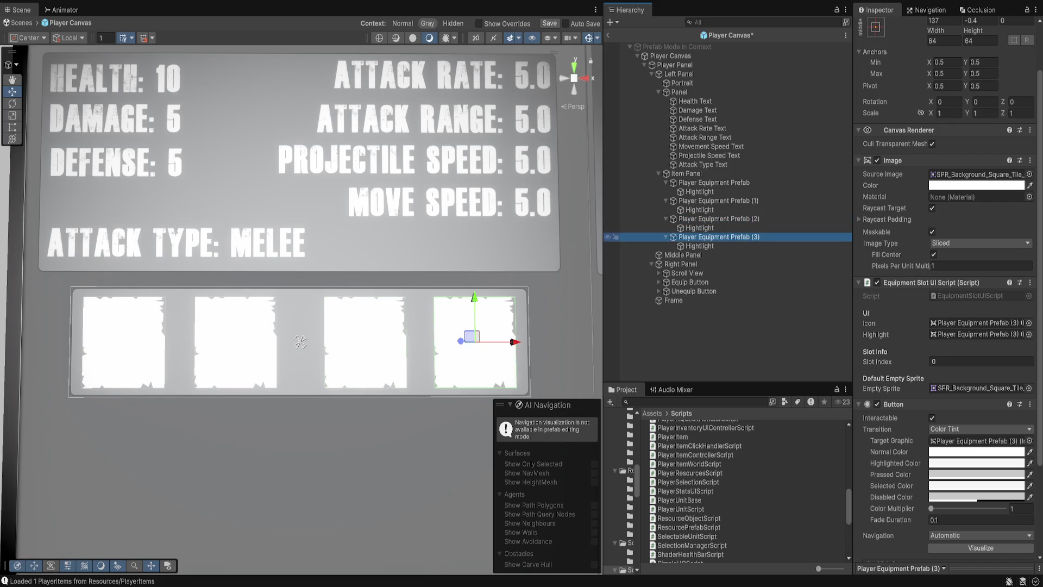
click(713, 183)
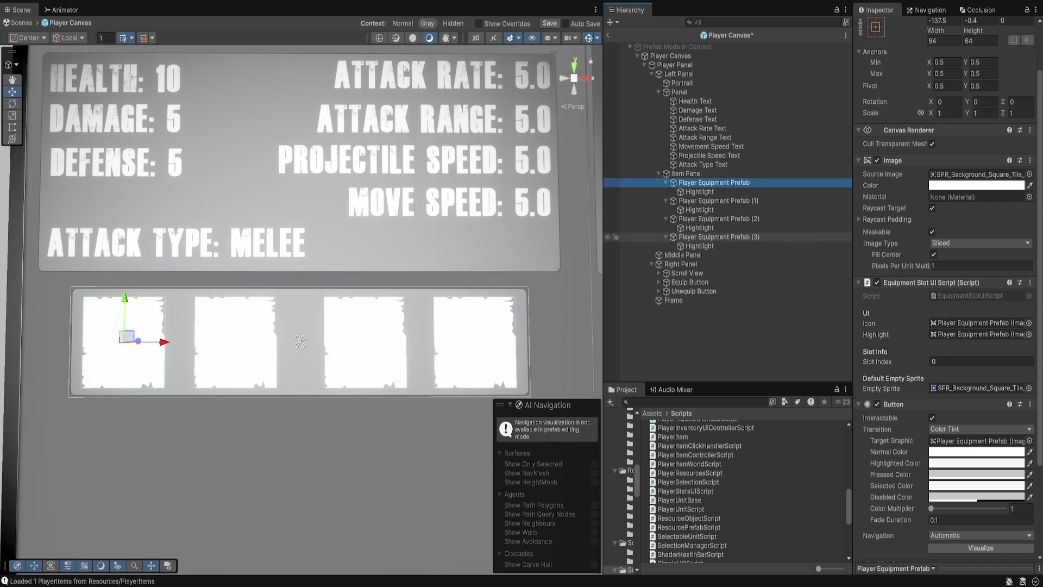
Give the second, third and fourth slots Slot Index 1, 2 and 3, then save the prefab.
click(719, 200)
click(981, 361)
text(1)
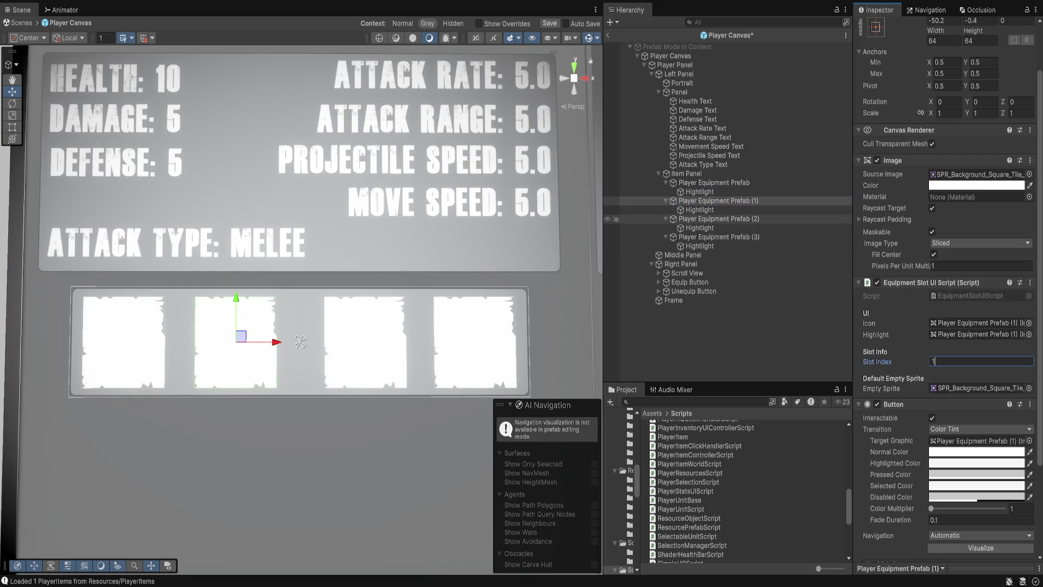
click(718, 219)
click(980, 361)
text(2)
click(718, 237)
click(980, 361)
text(3)
key(ctrl+s)
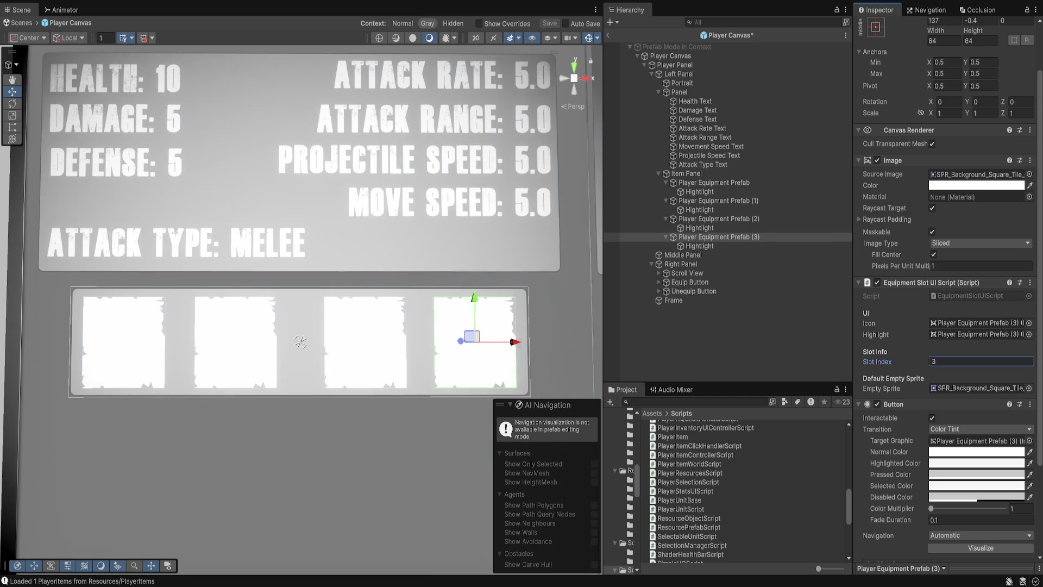
click(608, 35)
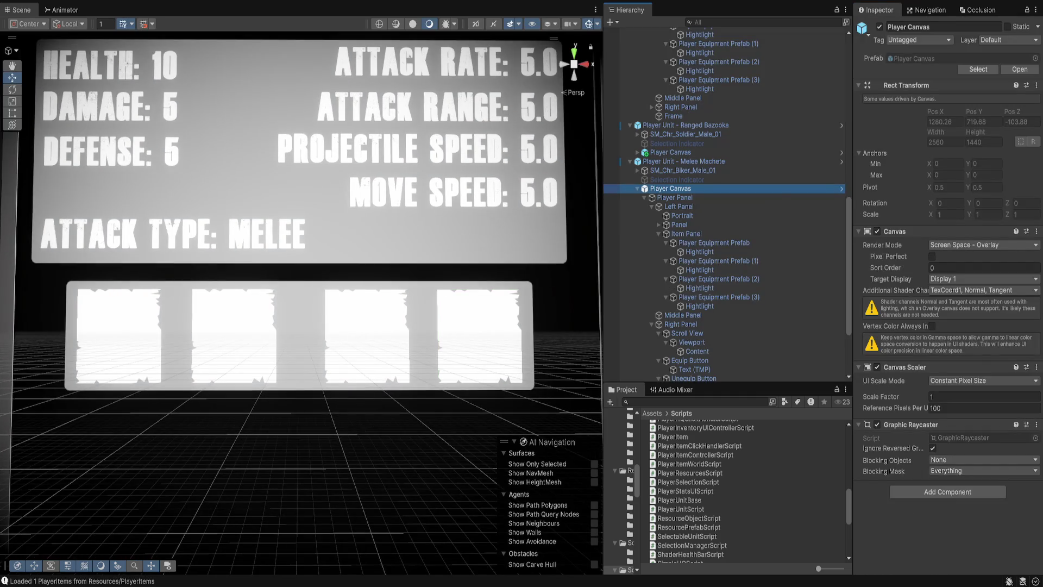
Verify the Slot Index of each equipment slot in the scene, including the other unit's slots.
click(714, 243)
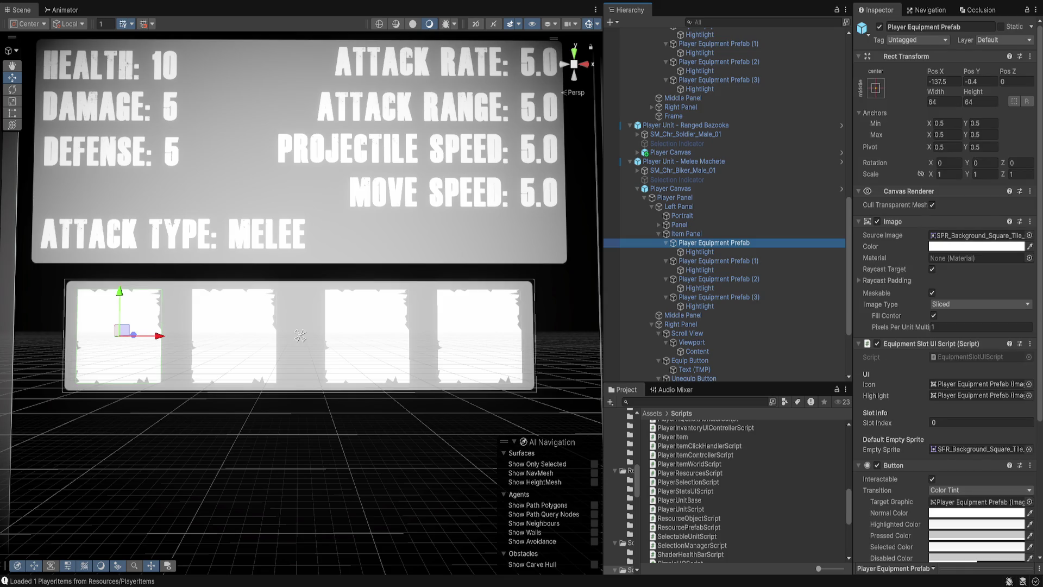
click(719, 261)
click(718, 279)
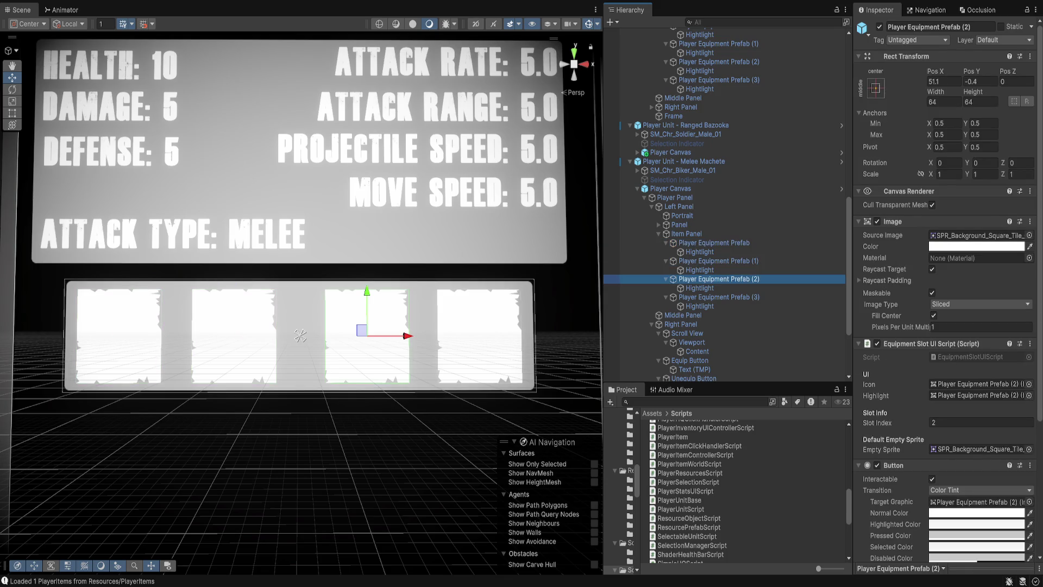
click(718, 297)
click(718, 80)
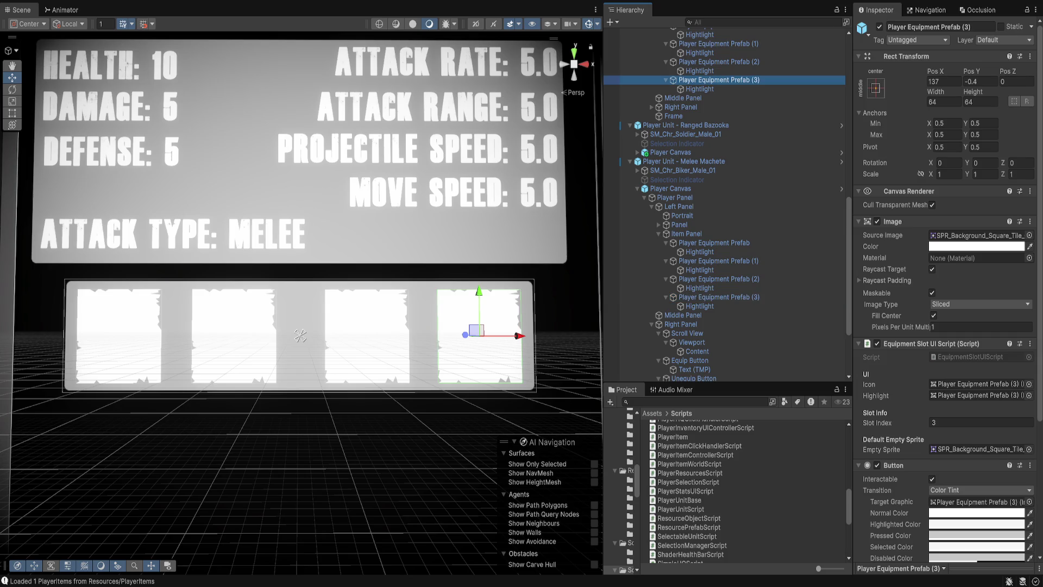
click(718, 61)
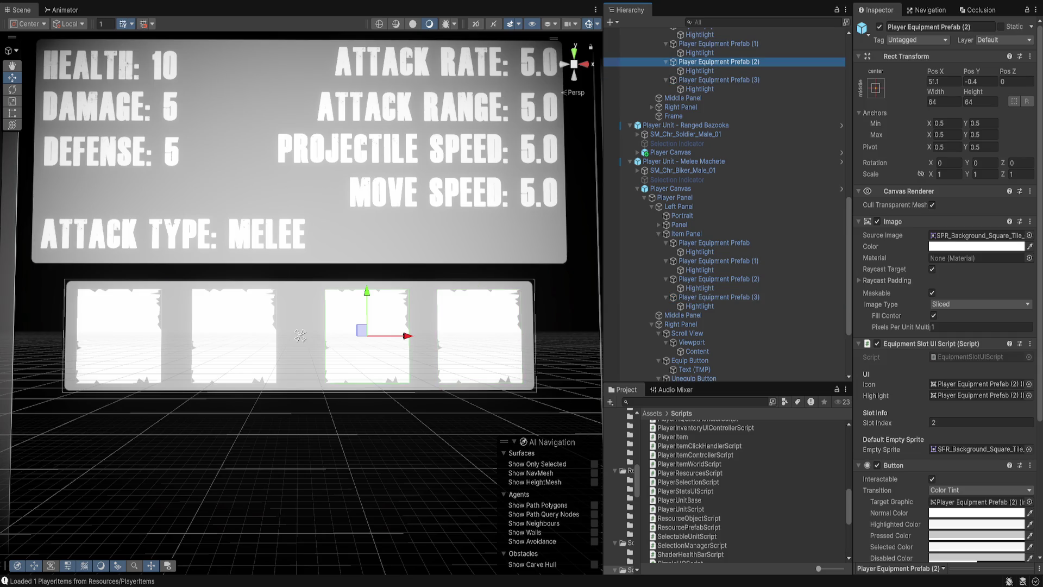
Open the Melee Machete Player Canvas prefab briefly and return to the scene.
click(670, 189)
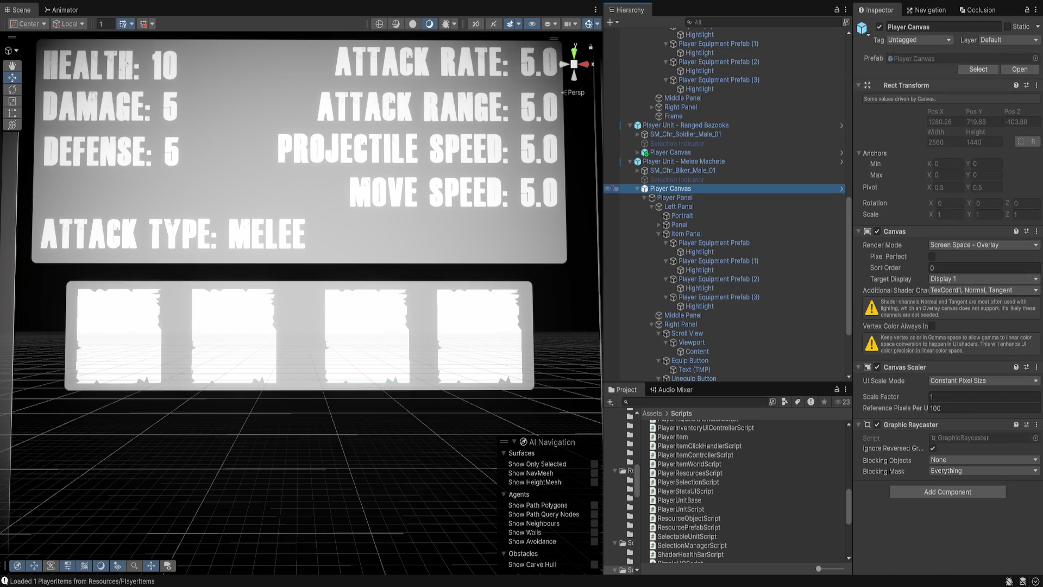
click(841, 188)
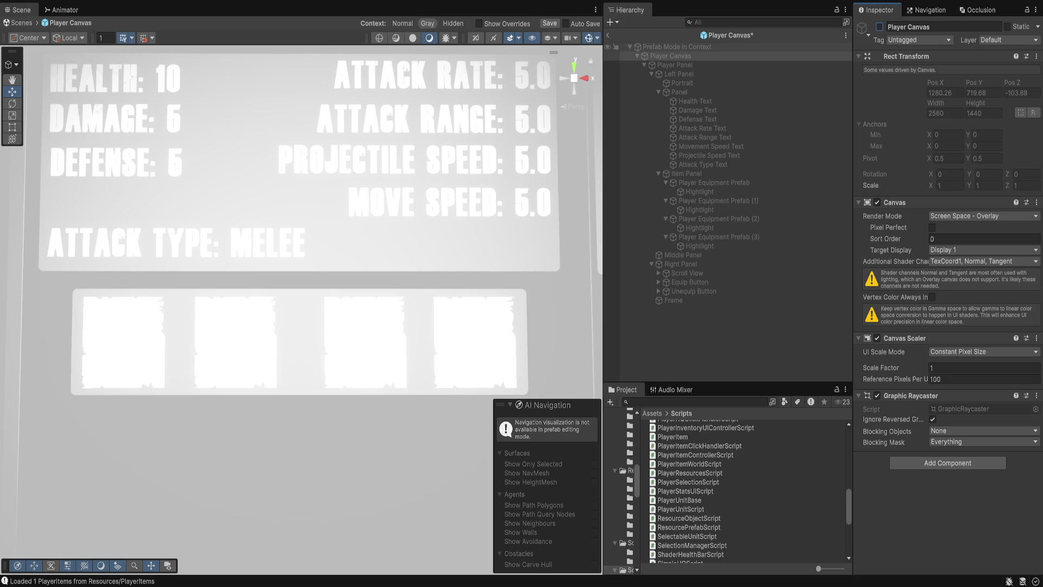
click(608, 34)
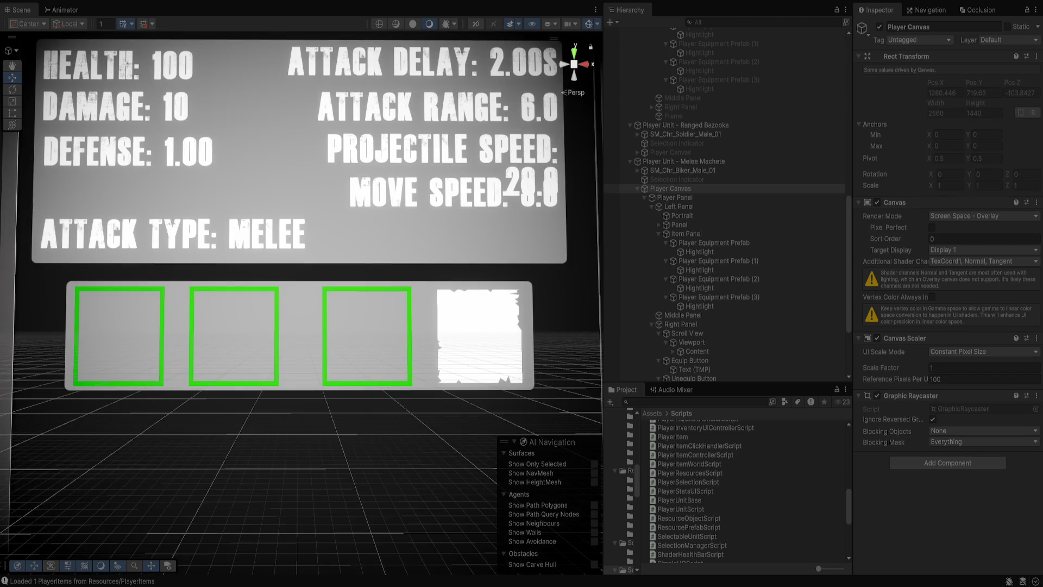
Enable the Image component on the first three equipment slots.
click(714, 242)
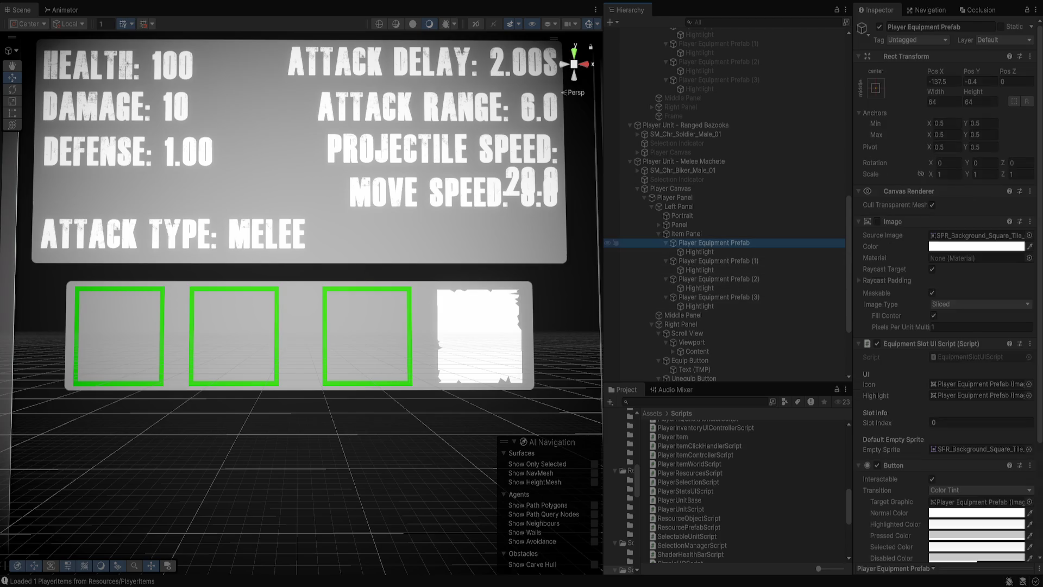
key(Down)
key(Down)
key(Down)
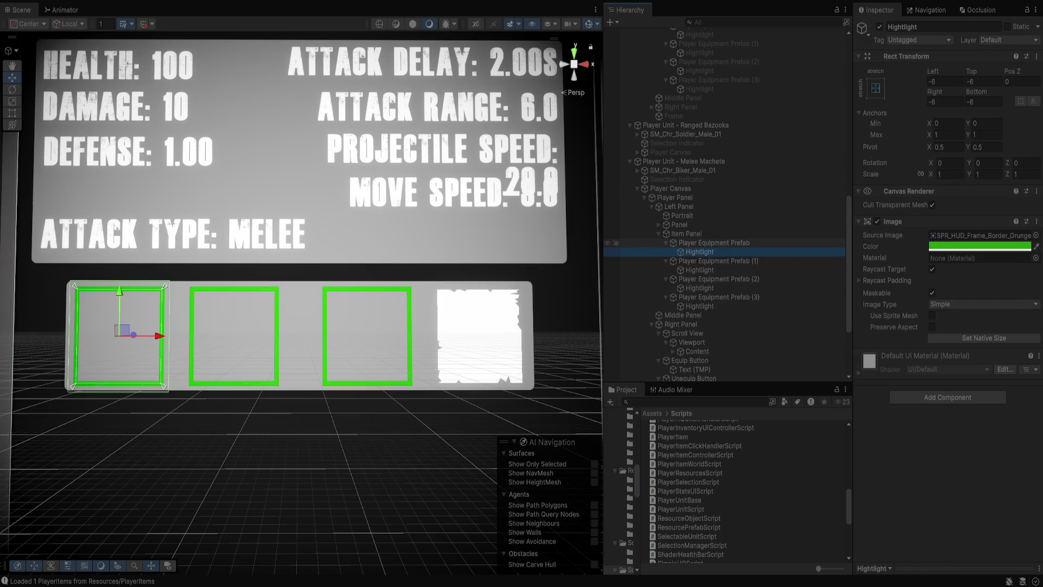
key(Down)
key(Down)
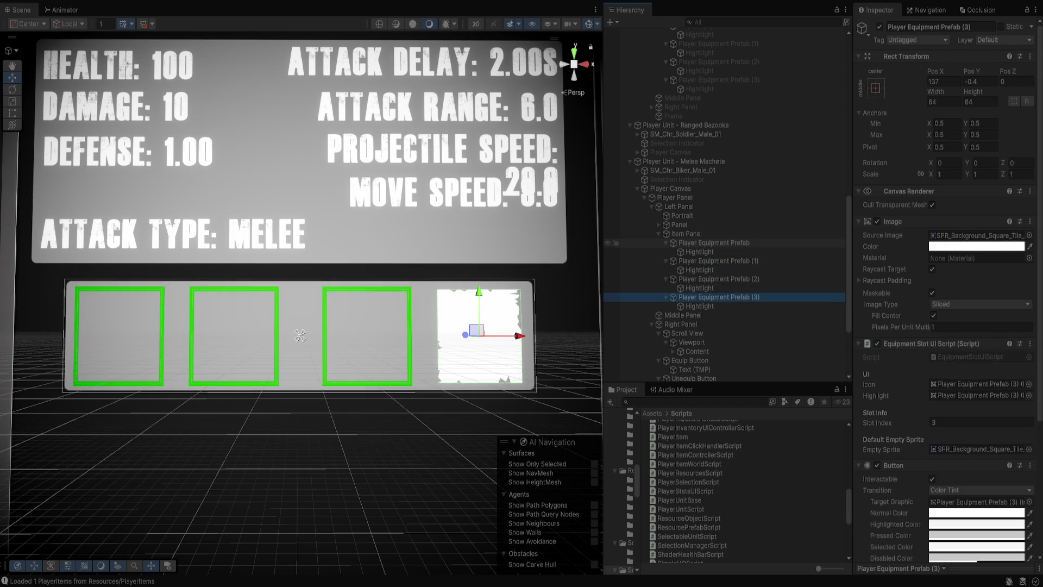
click(714, 243)
ctrl+click(718, 261)
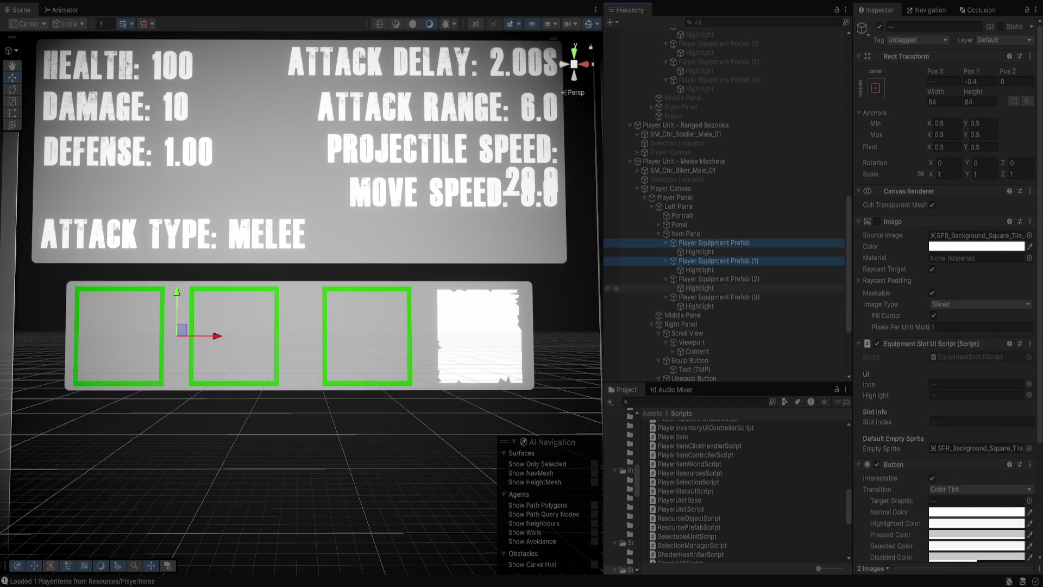
ctrl+click(718, 279)
click(876, 221)
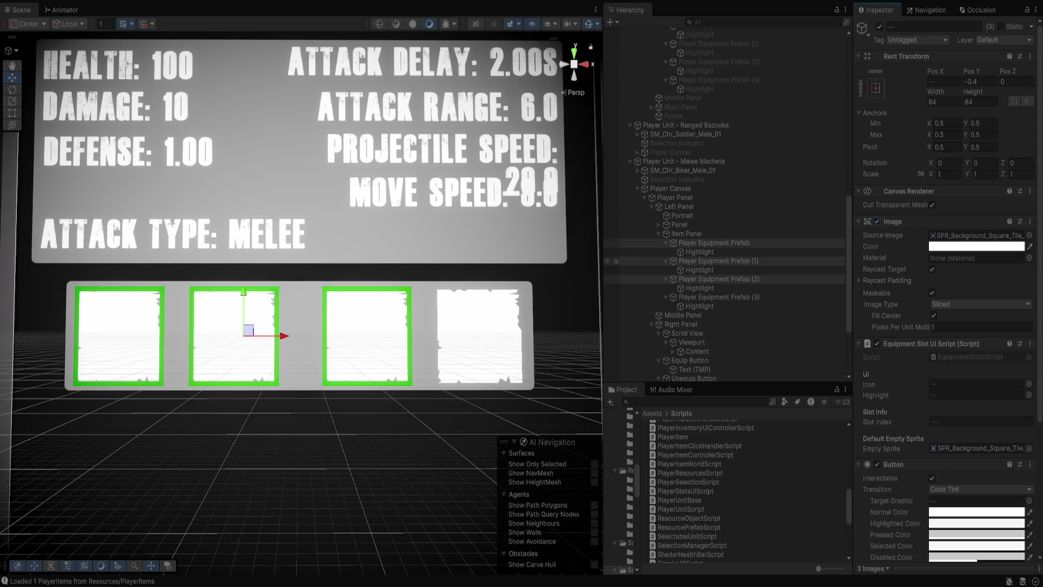
Disable the Image on all four slots' Hightlight children to hide the green borders.
click(699, 252)
ctrl+click(700, 270)
ctrl+click(700, 288)
ctrl+click(700, 306)
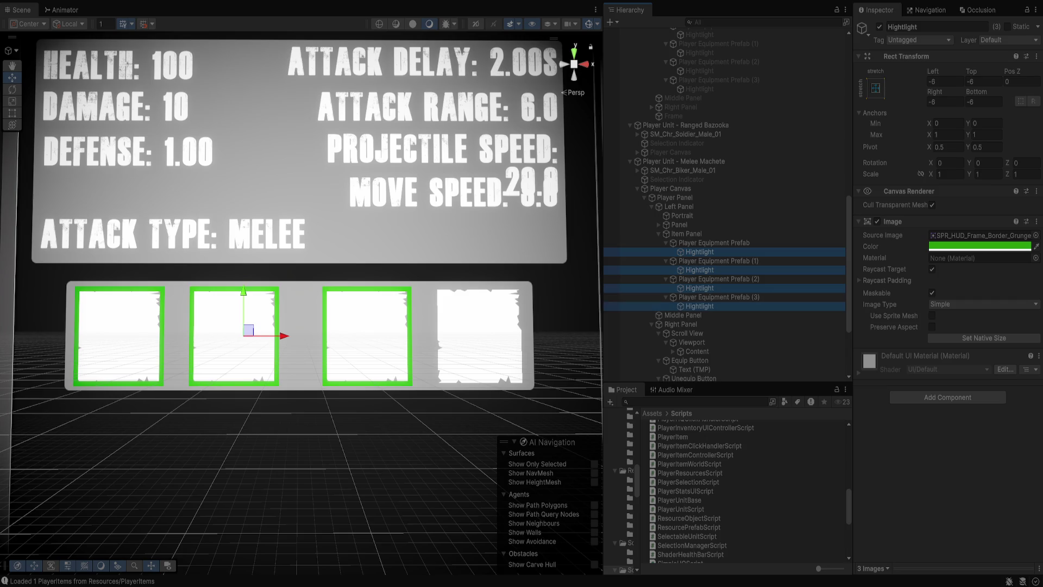
click(876, 222)
click(877, 221)
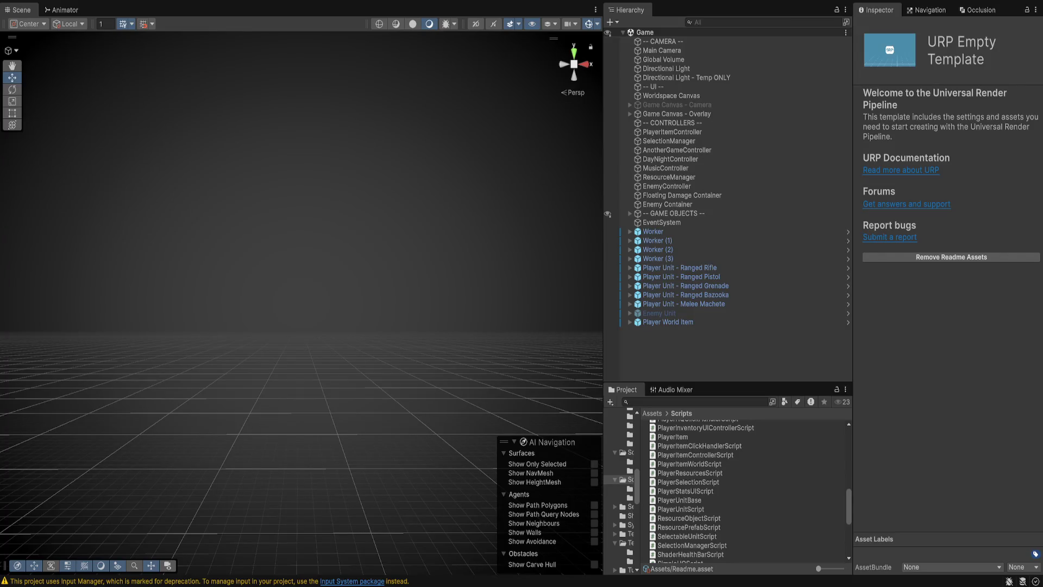
Select the Worldspace Canvas to review its World Space render settings.
click(671, 96)
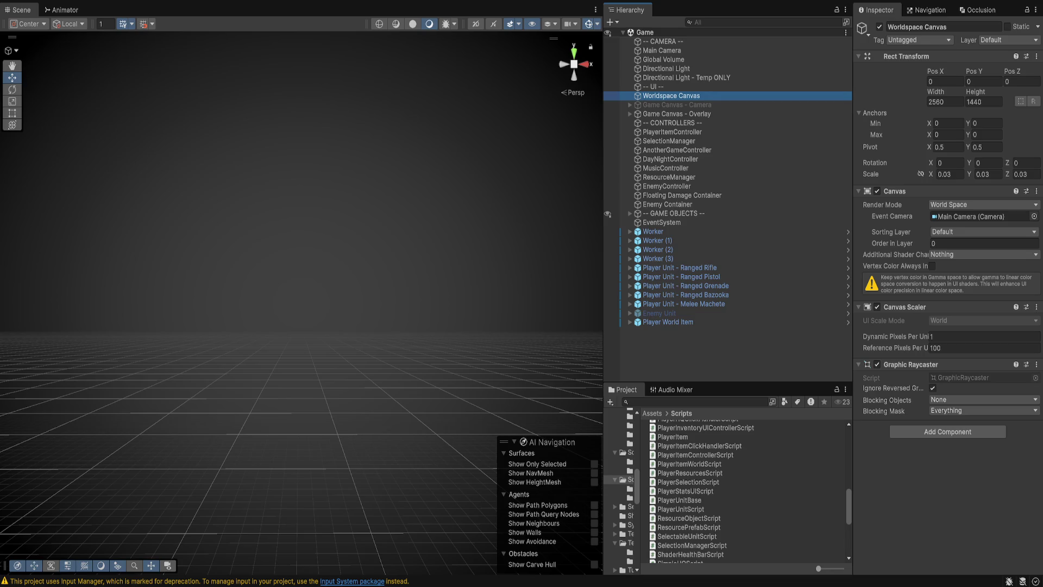
Frame the Enemy Container in the Scene view and adjust the zoom around the arena.
double_click(667, 205)
scroll(301, 302, down, 10)
scroll(301, 302, up, 5)
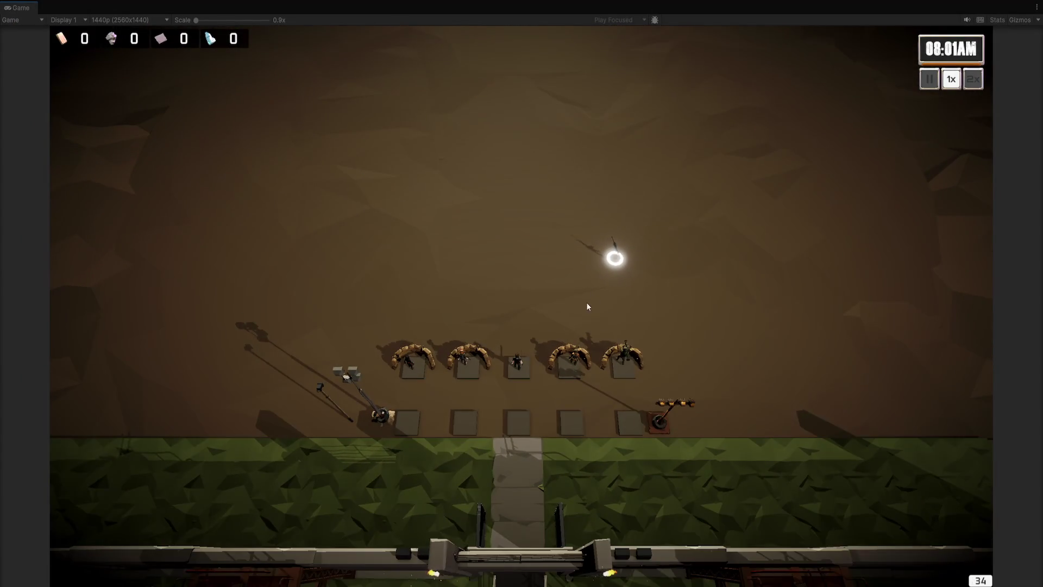
Select the melee, ranged and thrown-attack units in turn to compare their stats panels.
click(518, 364)
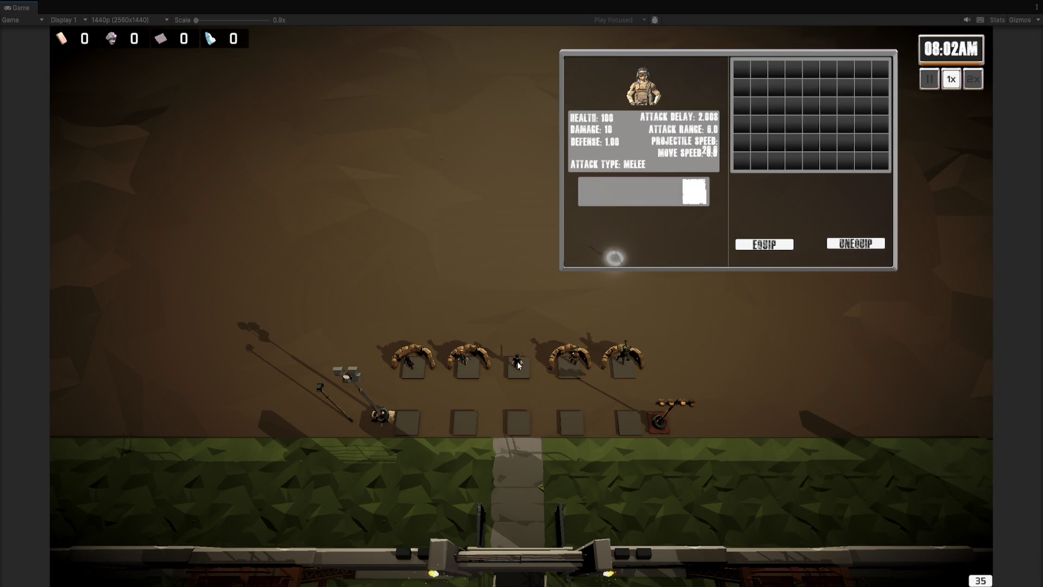
click(574, 359)
click(575, 359)
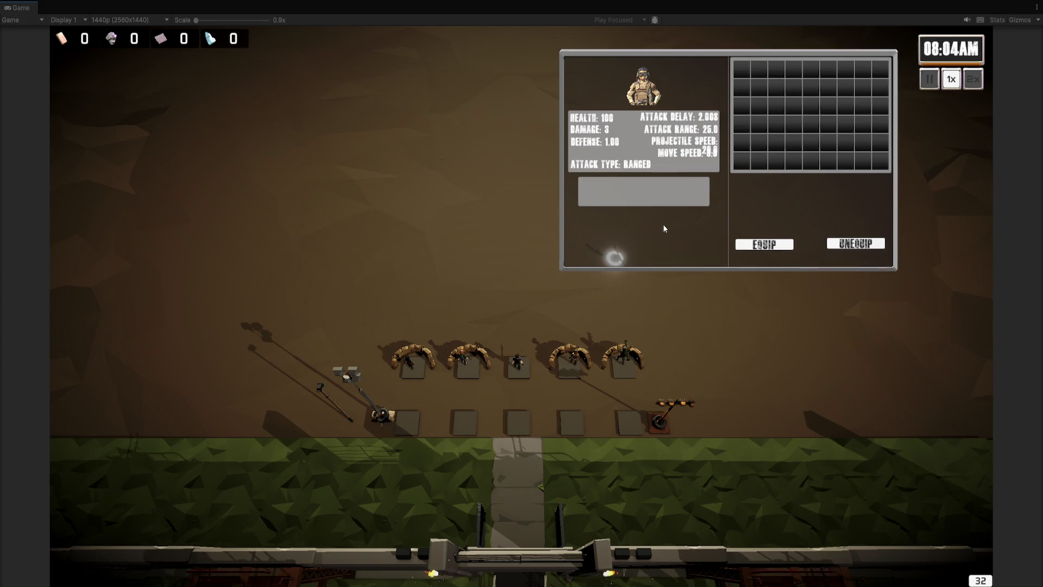
click(622, 254)
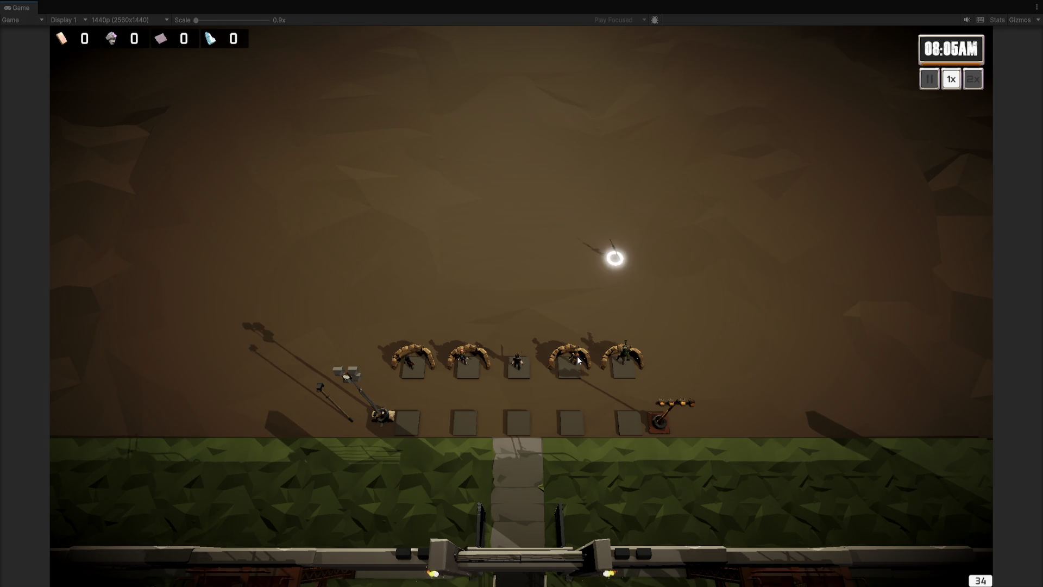
click(571, 361)
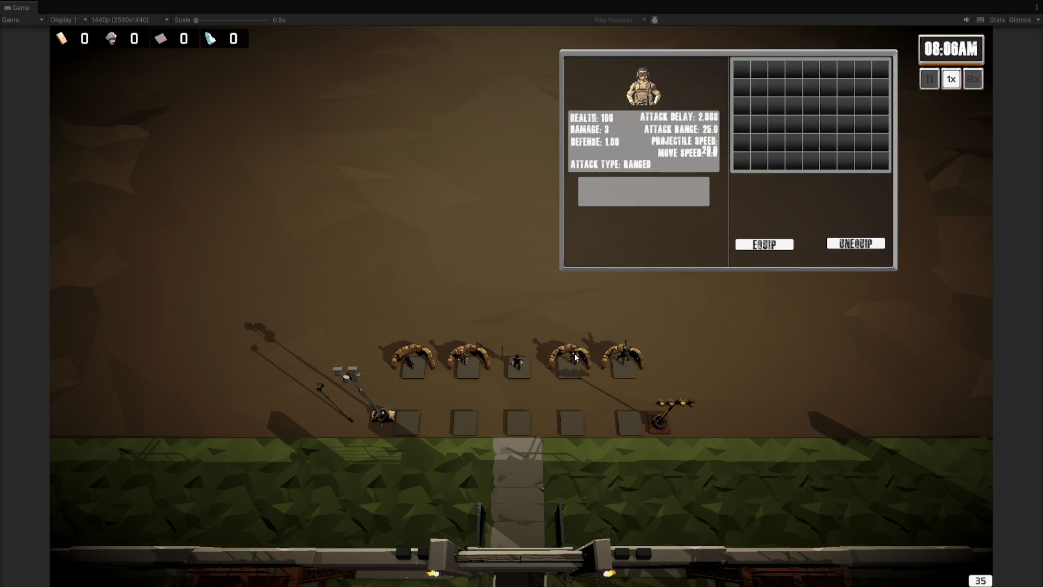
click(516, 360)
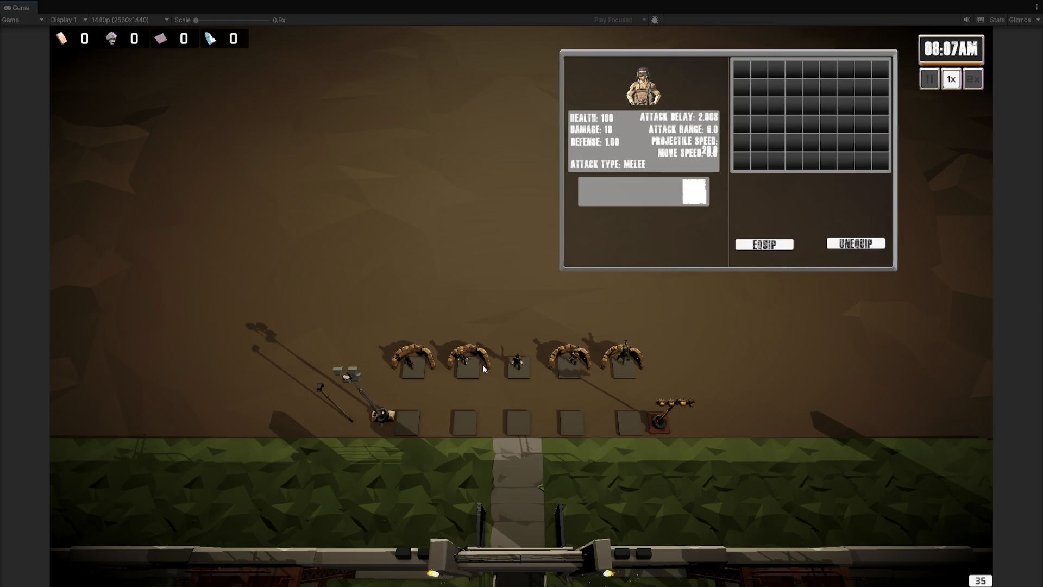
click(466, 361)
click(409, 362)
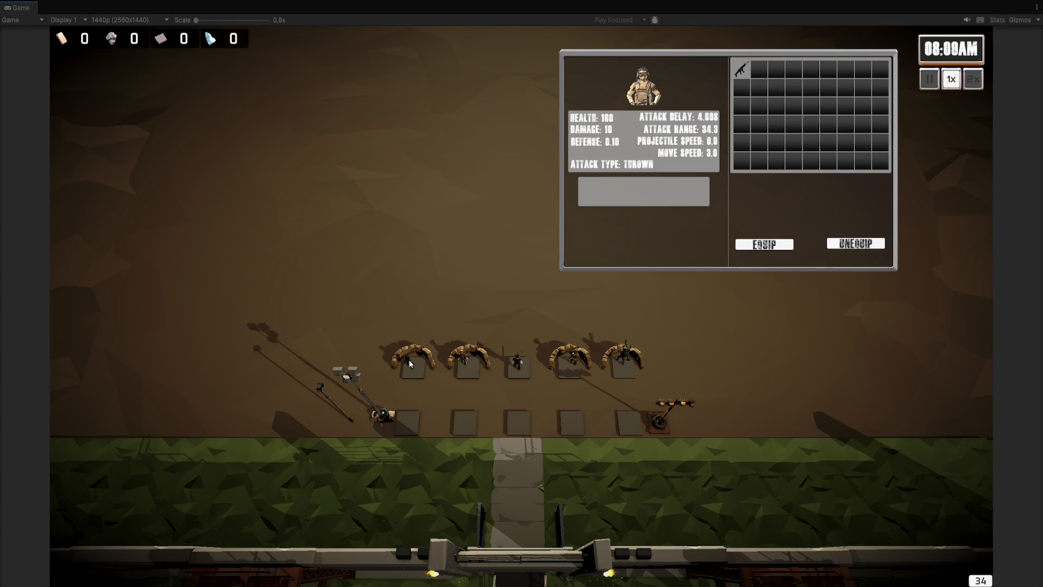
click(573, 357)
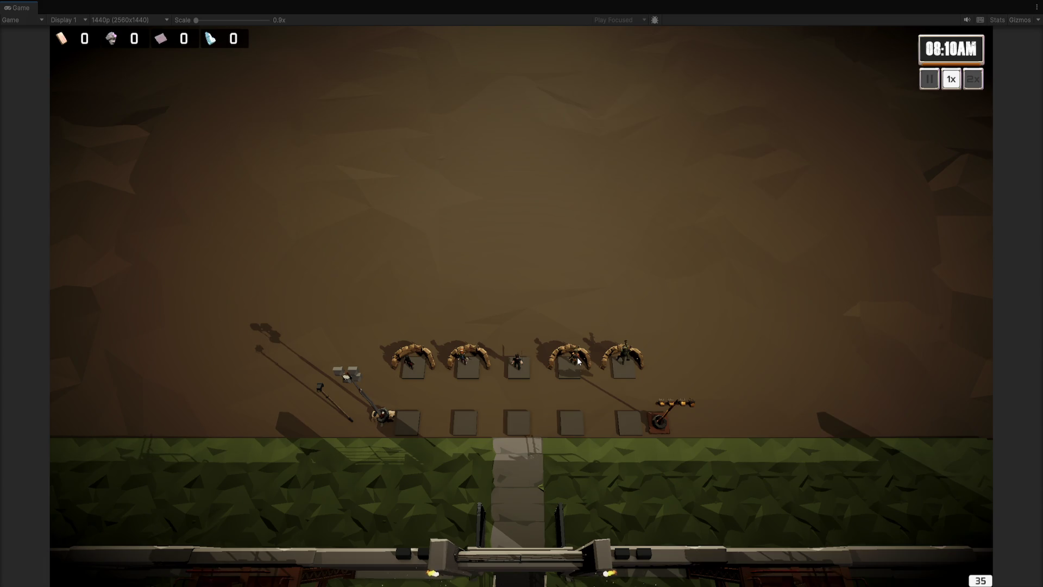
click(578, 360)
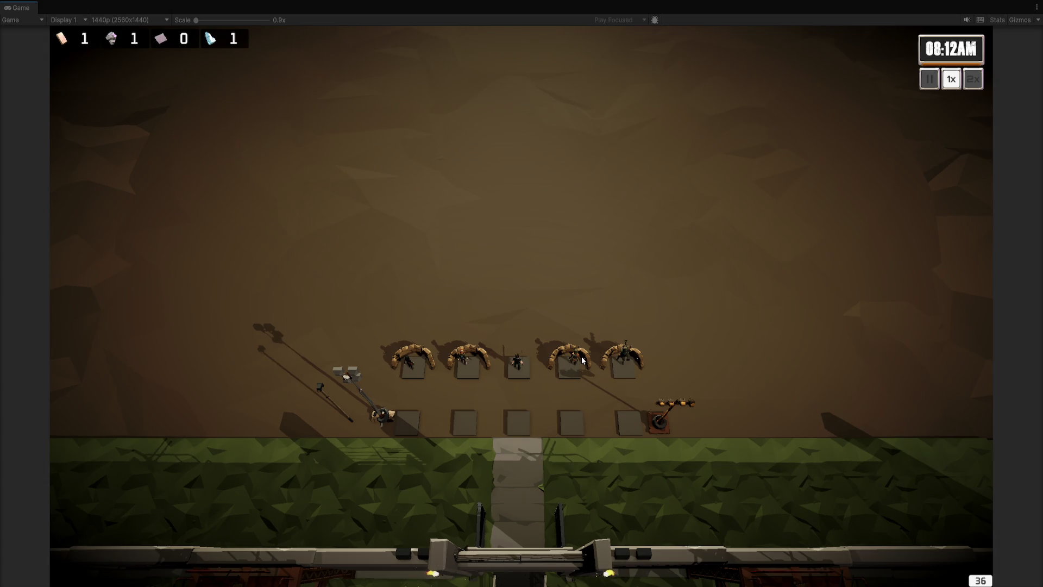
Check the projectile unit's stats and rifle item, then select the third emplacement's unit.
click(624, 355)
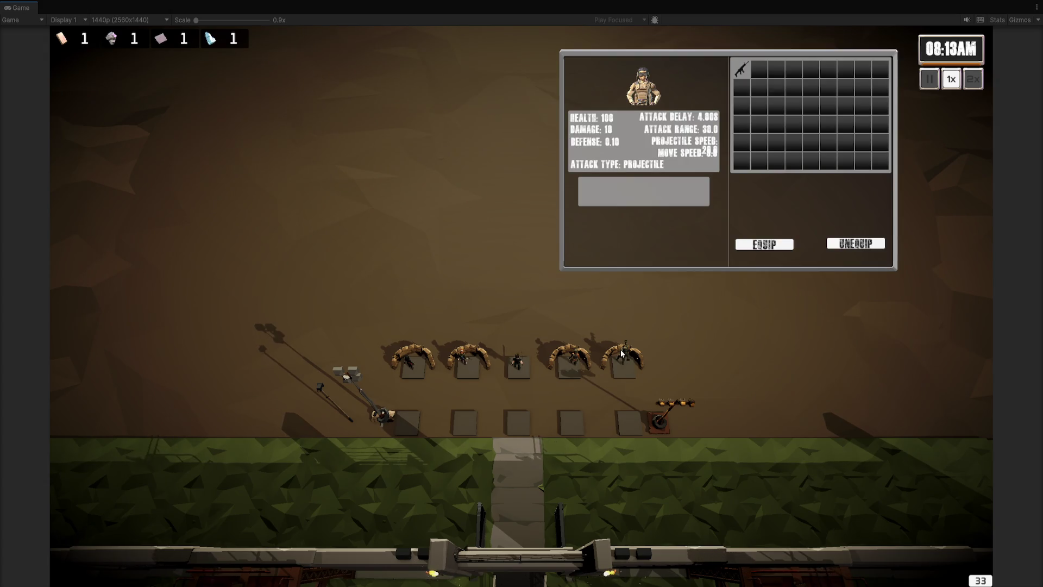
click(625, 356)
click(581, 360)
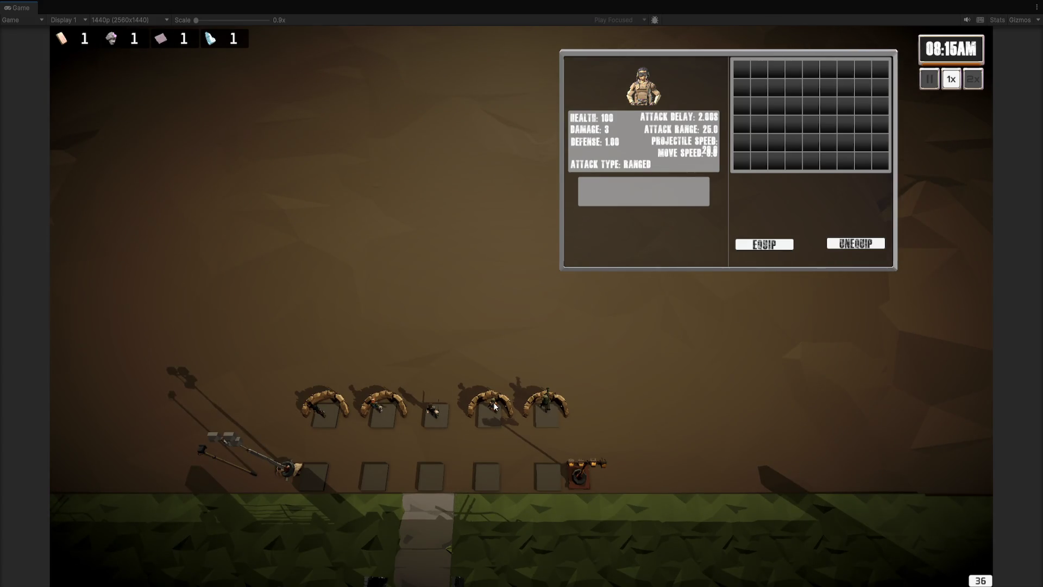
click(495, 406)
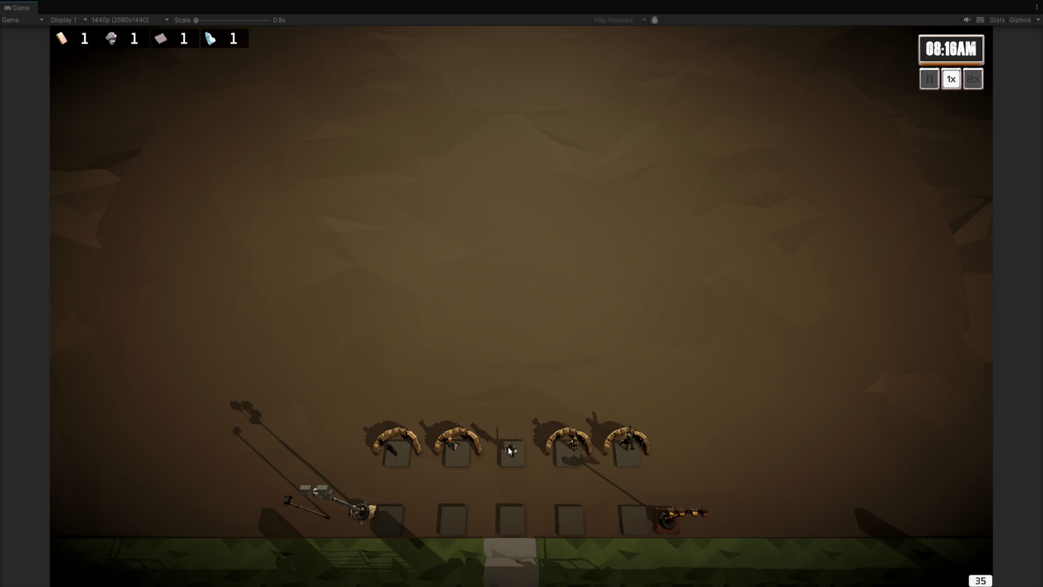
click(509, 447)
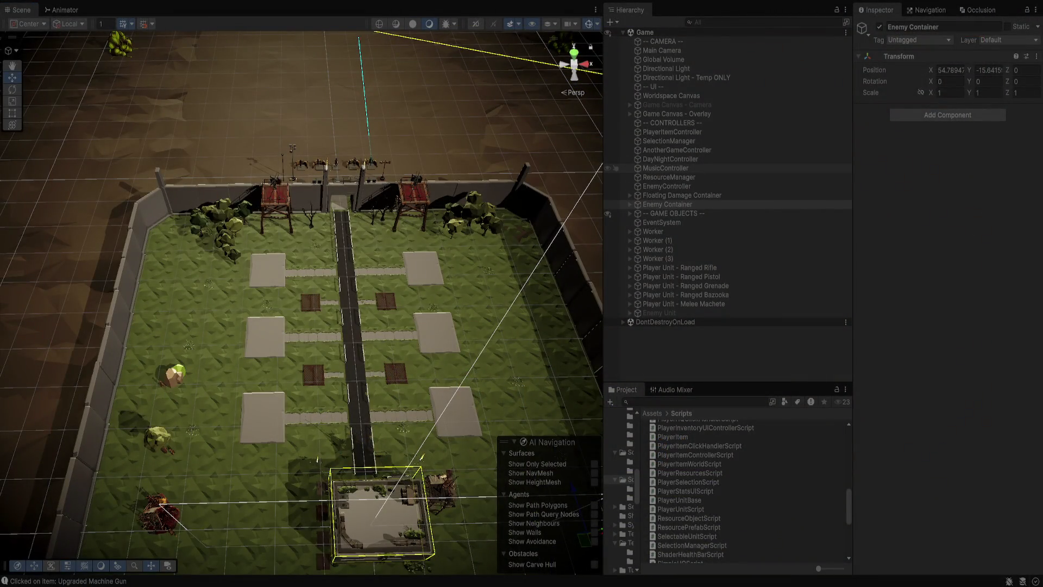
Confirm PlayerItemController's Collected Items holds the machine gun upgrade, then select a unit in-game.
click(665, 167)
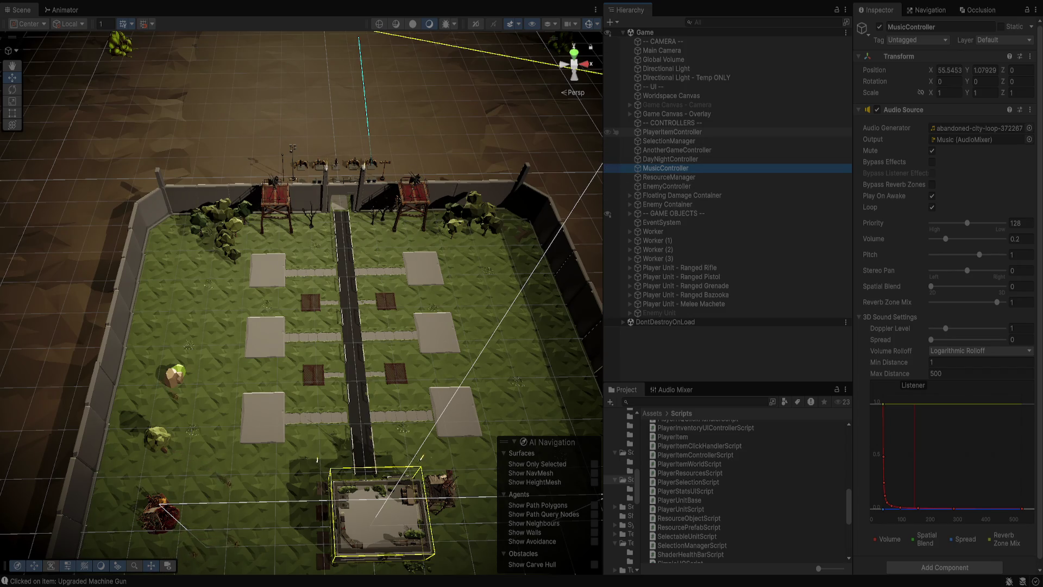
click(672, 131)
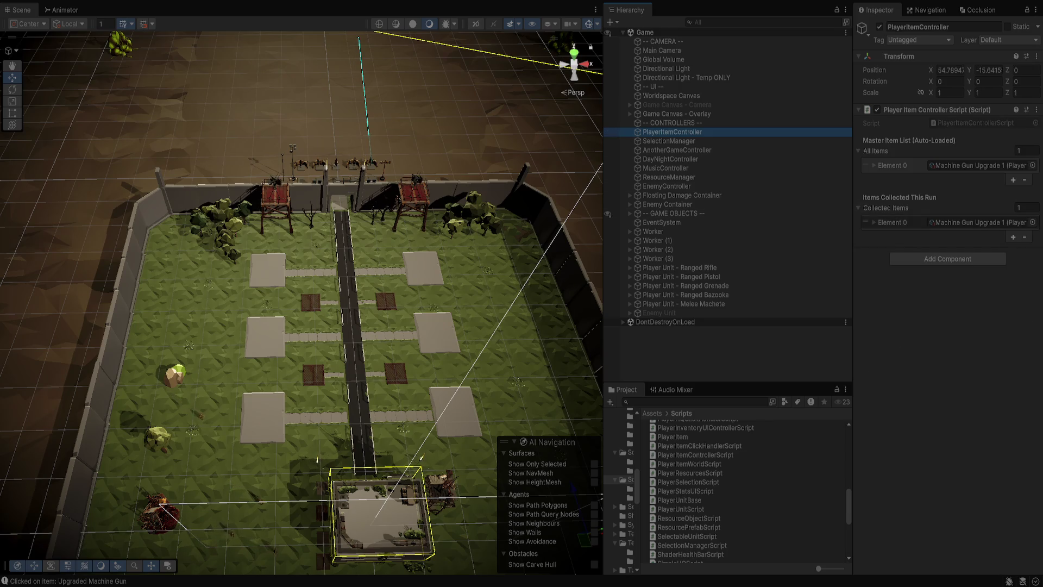
click(885, 208)
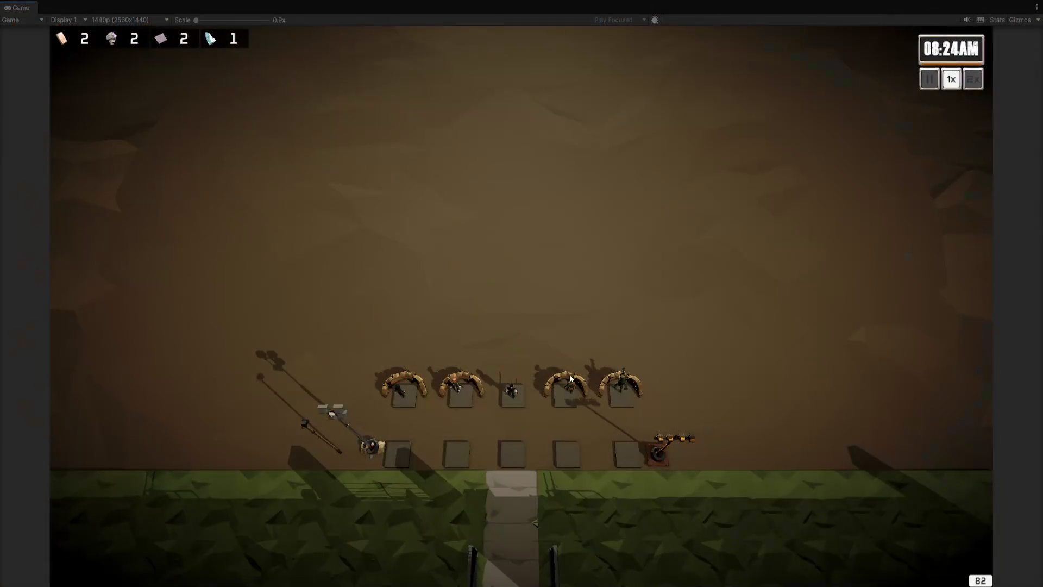
click(571, 388)
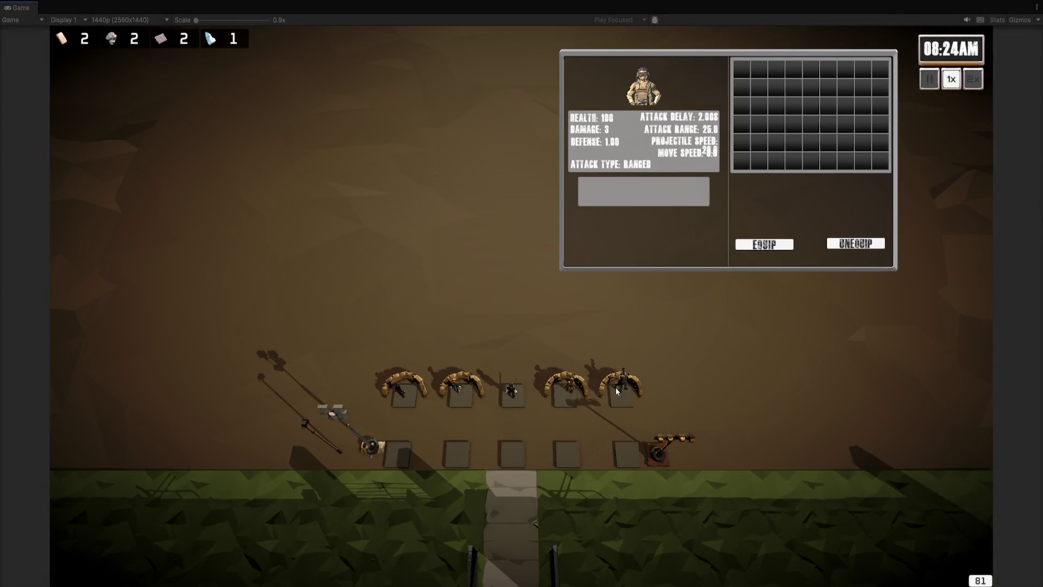
Compare the projectile, thrown-attack and melee units' panels, then restore the full editor layout.
click(620, 369)
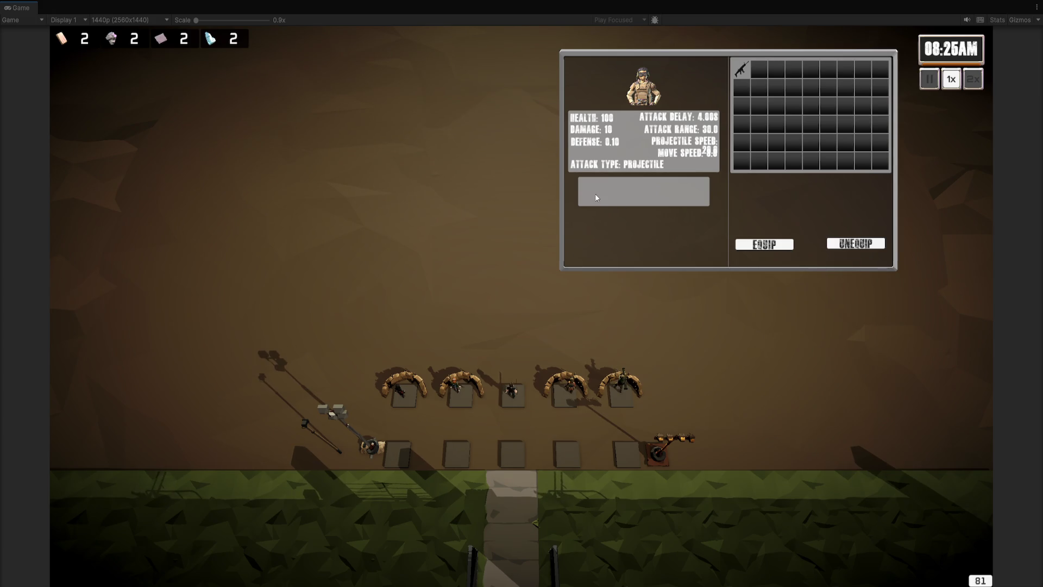
click(455, 383)
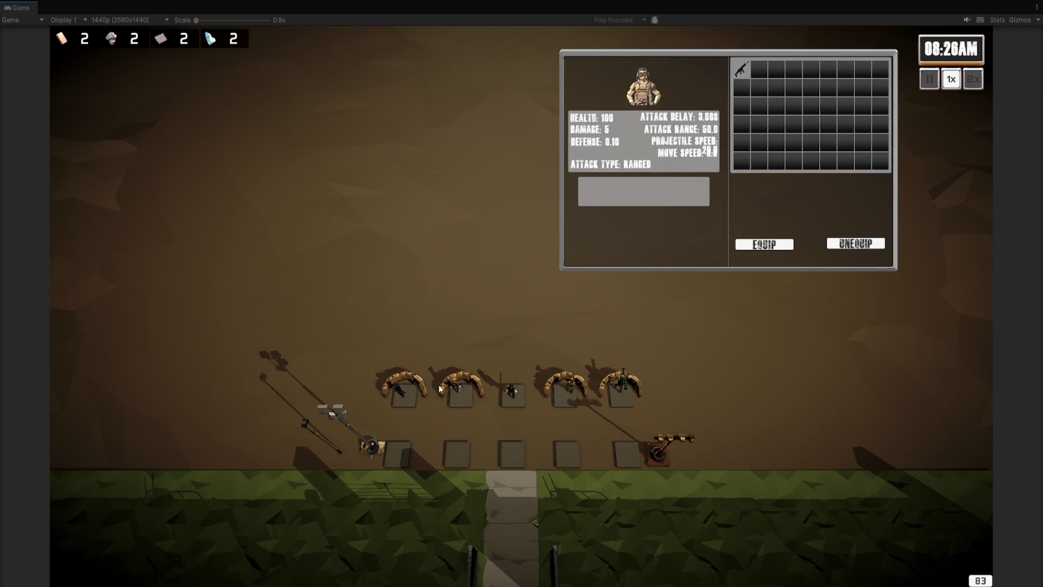
click(403, 391)
click(511, 389)
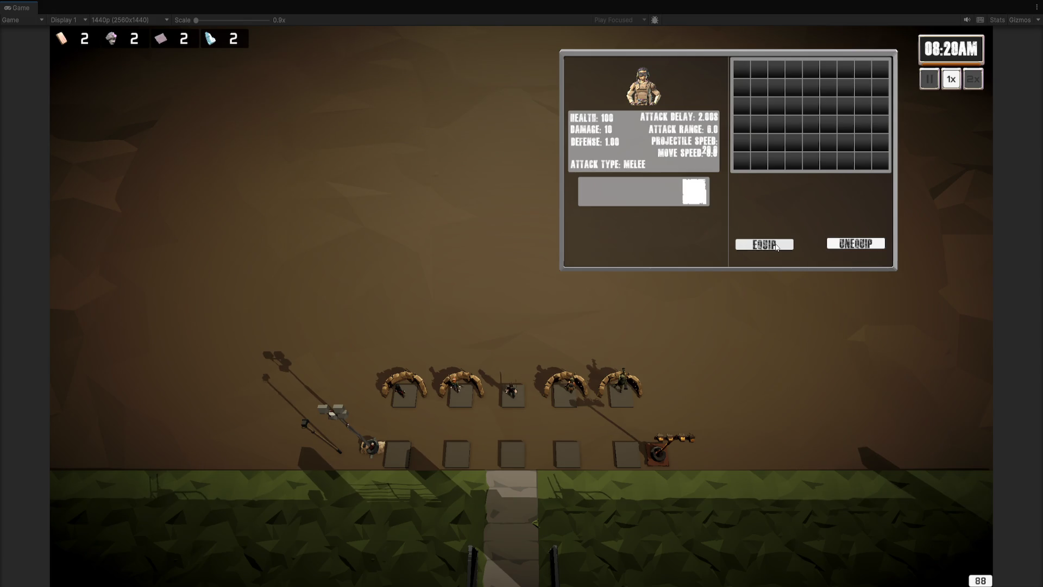
key(ctrl+1)
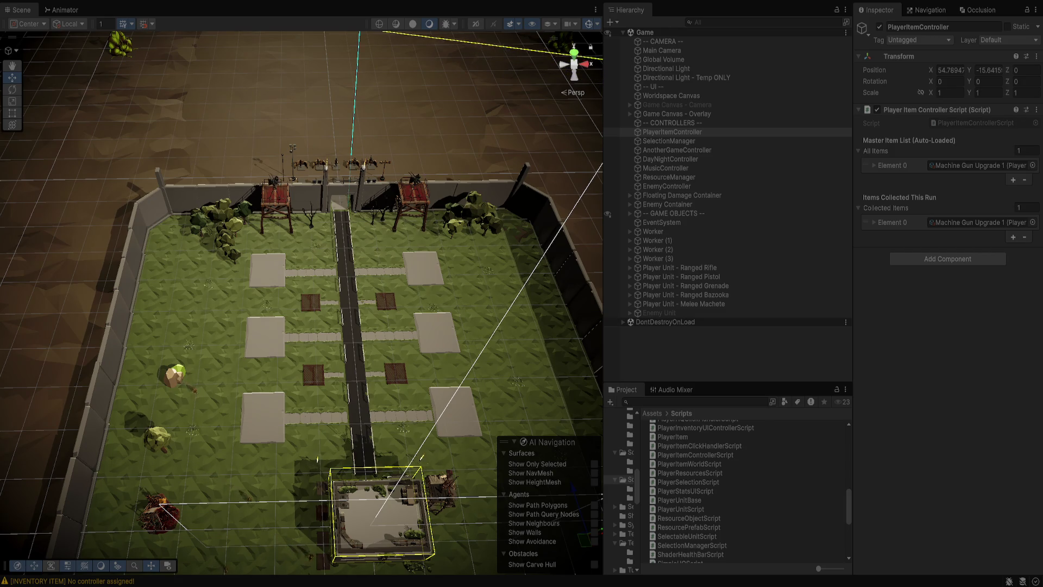
Stop Play mode and return to editing EquipmentSlotUIScript.cs in Visual Studio.
key(ctrl+p)
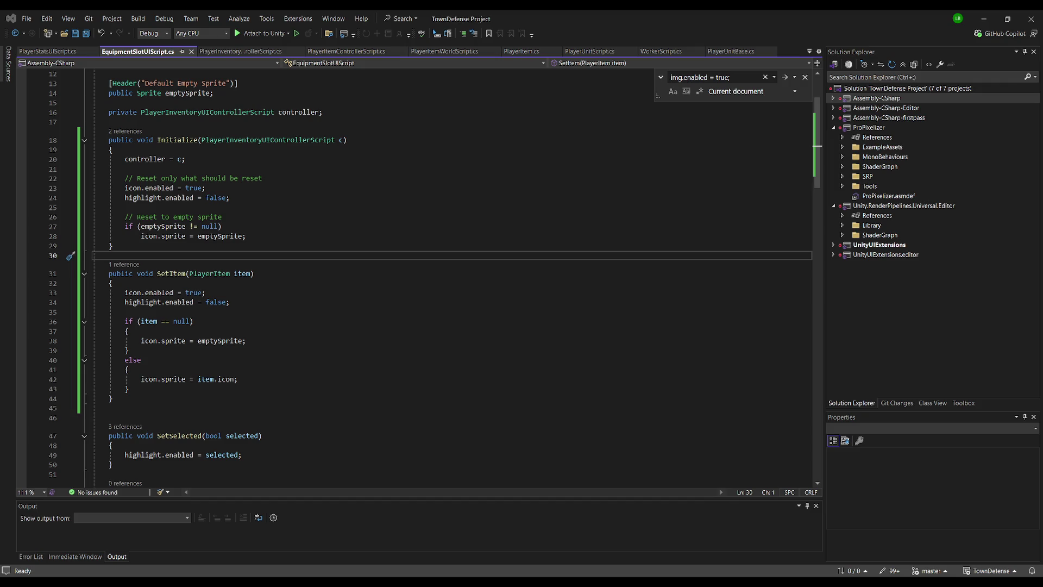
key(alt+Tab)
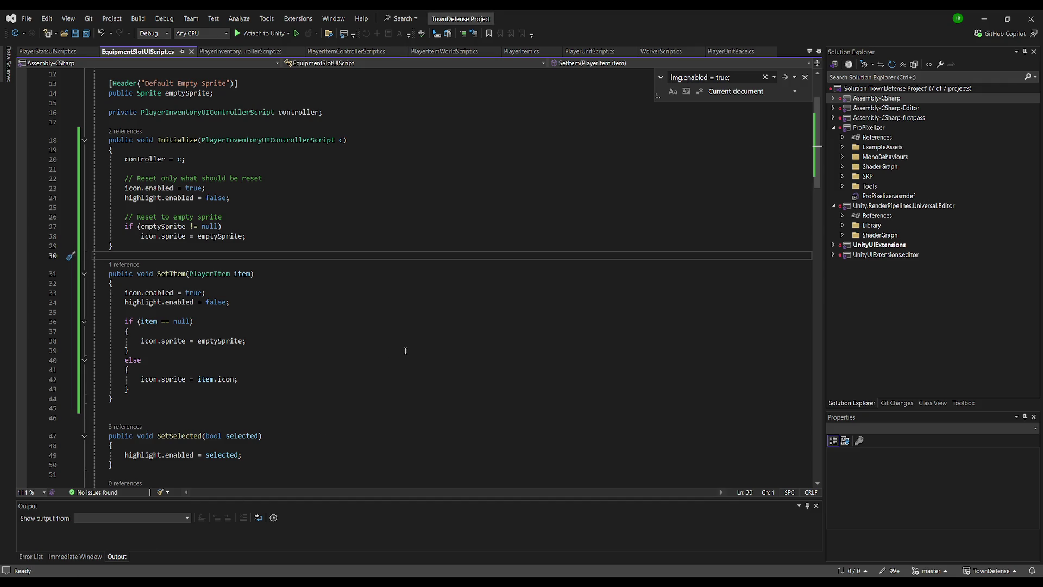
key(alt+Tab)
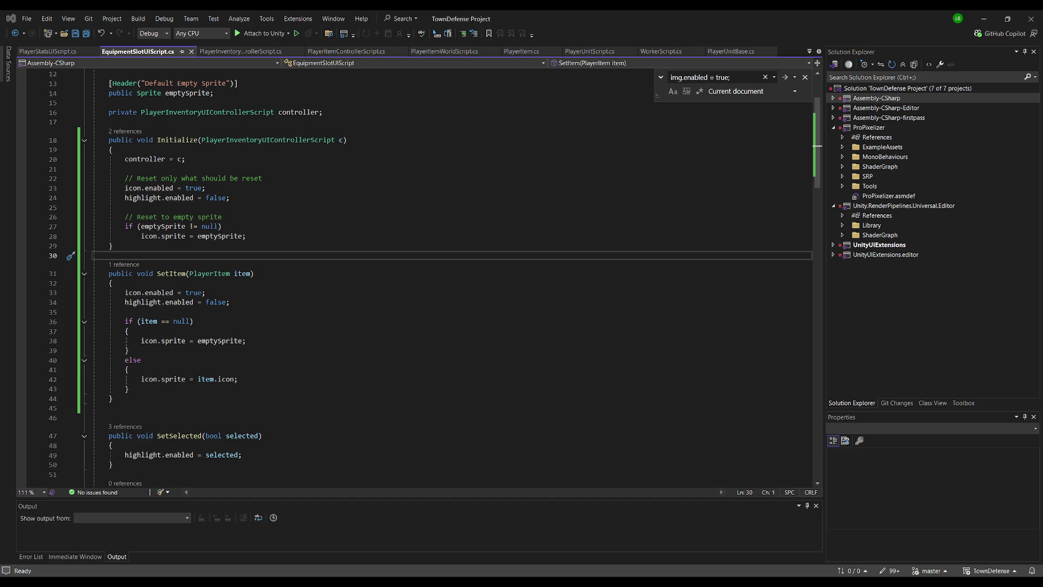